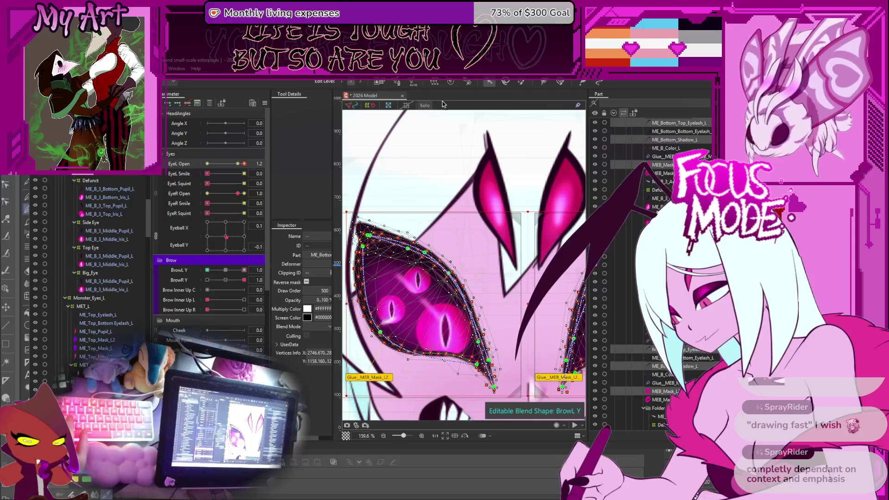
Step: Leave the deform brush, zoom in on the eyes and select the ME_Bottom_Top_Eyelash_L layer
key("v")
scroll(456, 277, "down", 5)
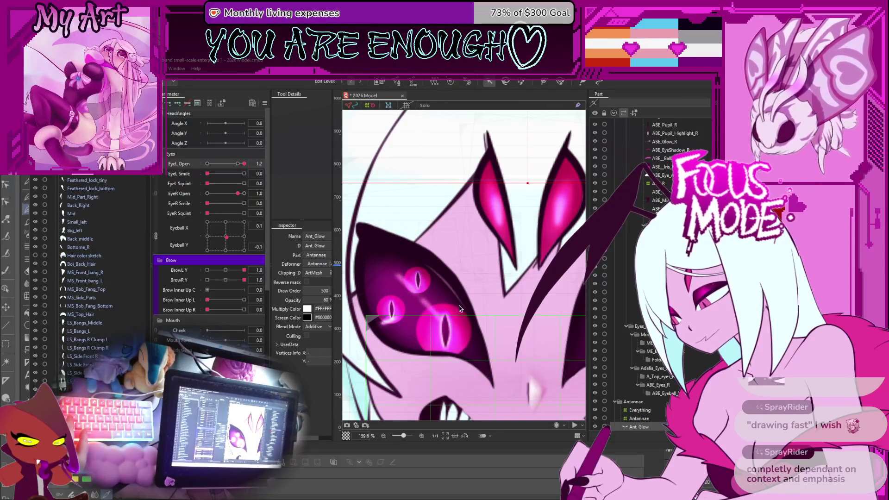
scroll(454, 299, "up", 4)
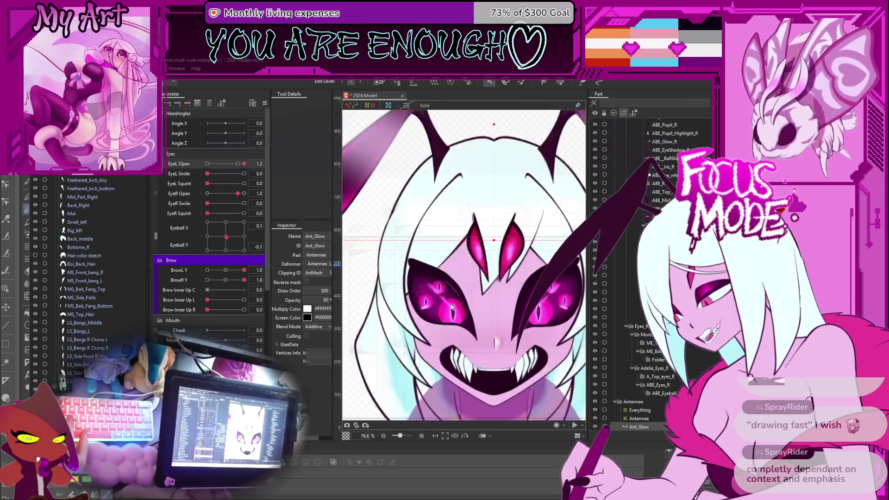
scroll(117, 276, "up", 10)
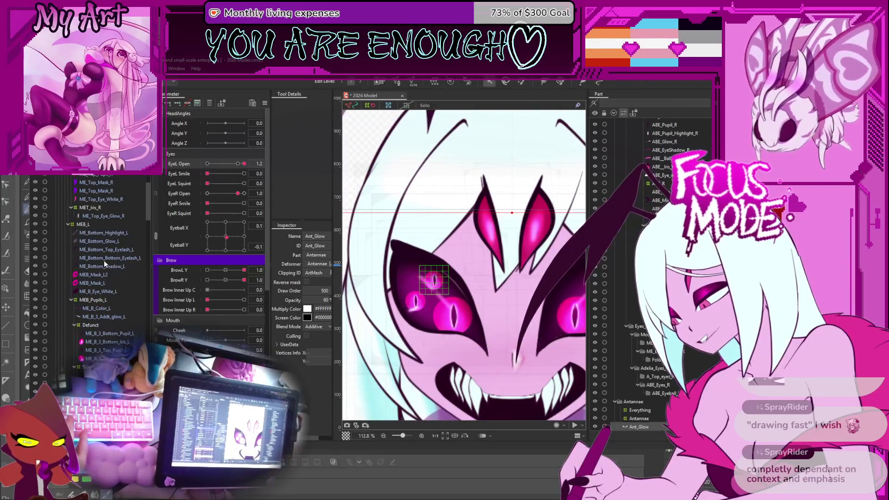
left_click(105, 258)
left_click(102, 250)
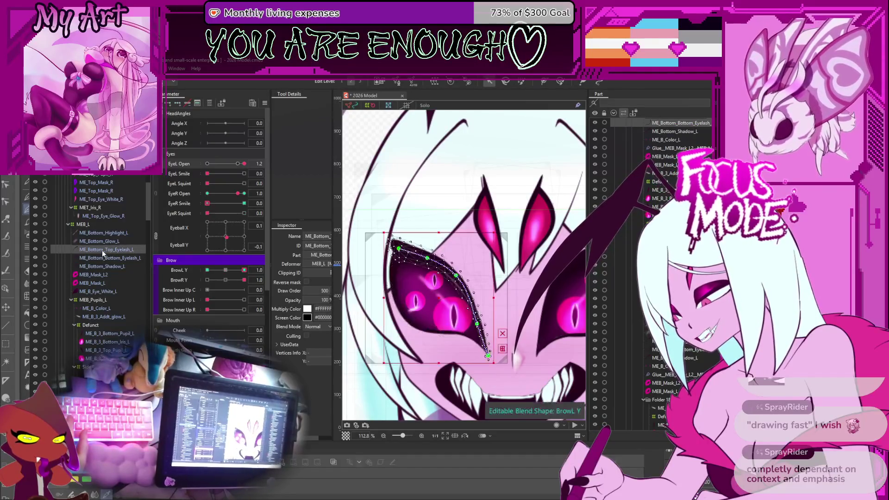
Step: Bend the ME_Bottom_Top_Eyelash_L curve up-right by nudging its vertices and deform path
scroll(430, 304, "up", 4)
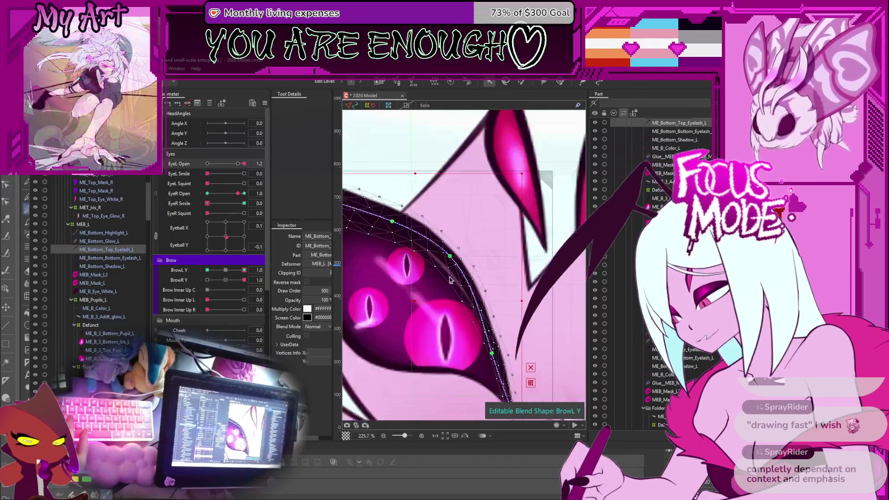
left_click_drag(451, 260, 452, 262)
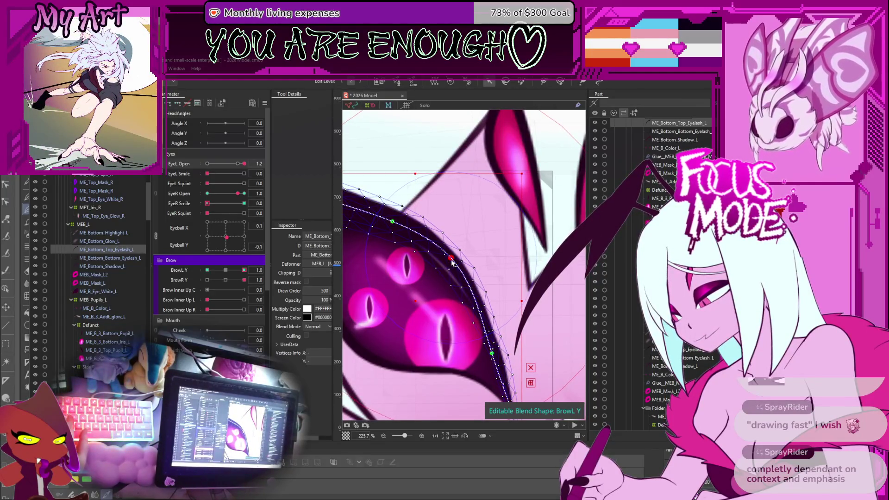
left_click(494, 374)
left_click_drag(492, 356, 495, 354)
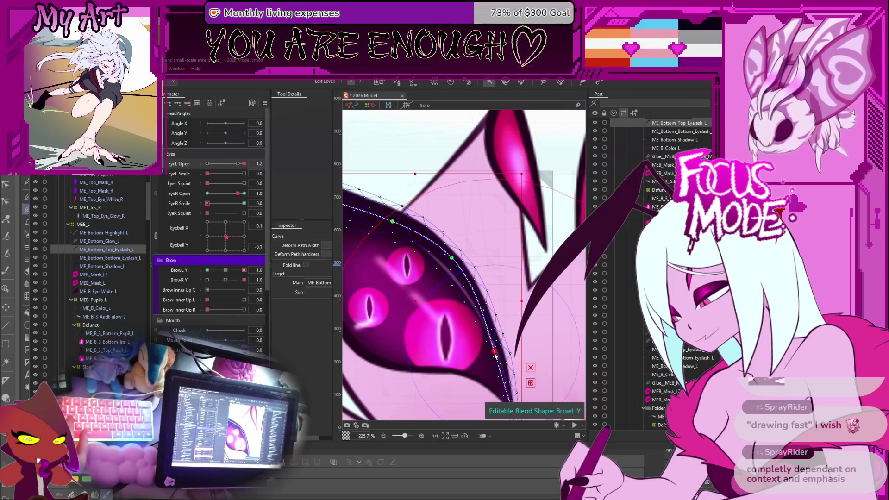
left_click_drag(454, 299, 466, 323)
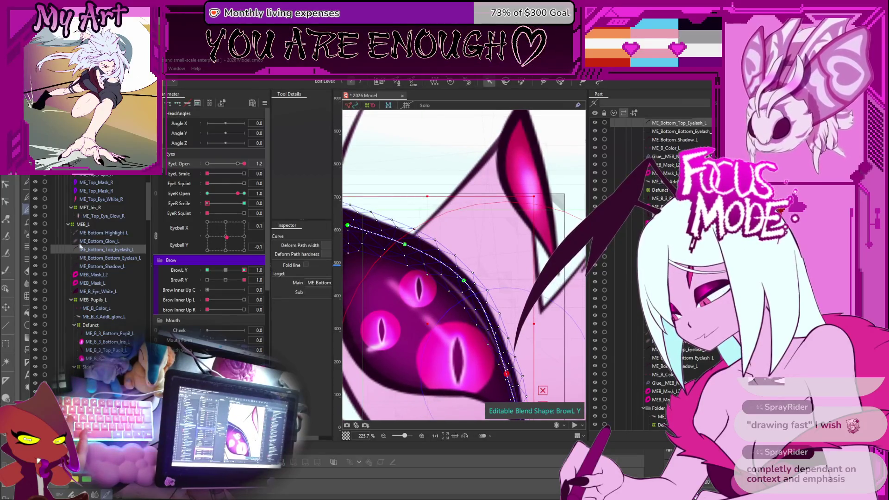
Step: Shift a group of ME_B_Eye_White_L mesh vertices up-right to follow the reshaped eyelash
left_click(92, 275)
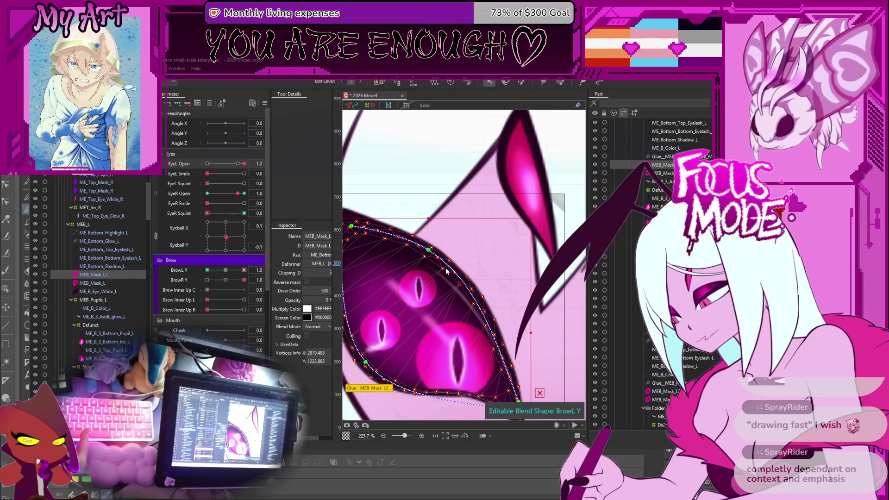
left_click(97, 289)
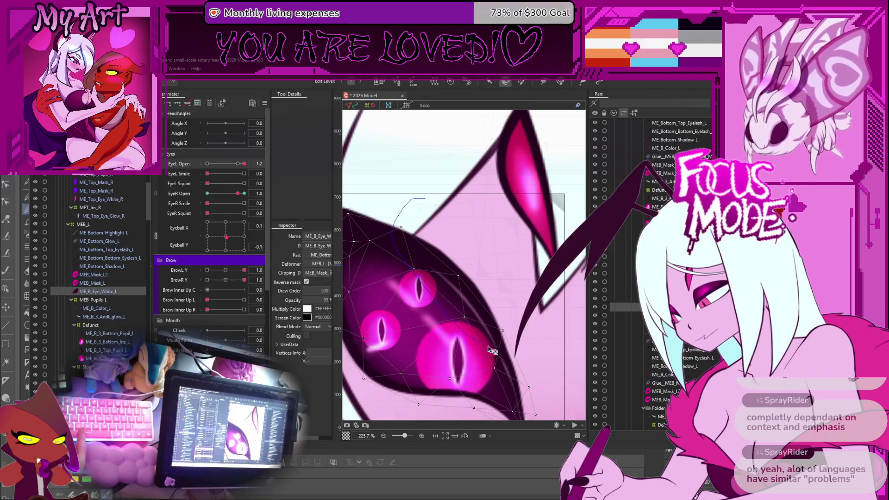
left_click(483, 235)
mouse_move(469, 268)
left_mouse_down()
mouse_move(477, 256)
mouse_move(497, 356)
left_mouse_up()
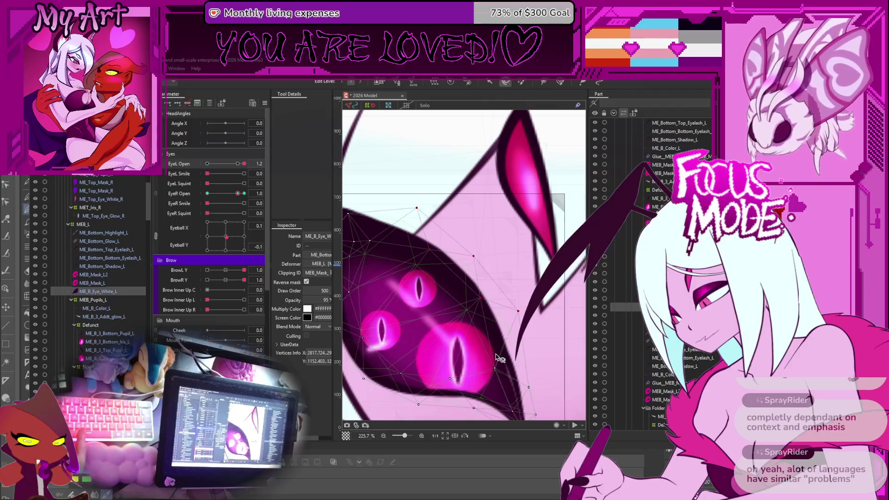
left_click(511, 367)
scroll(516, 366, "down", 2)
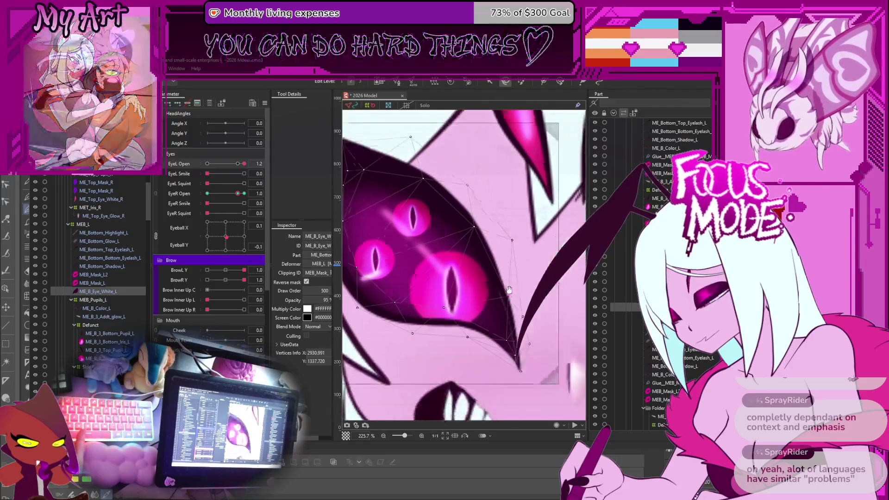
left_click(521, 303)
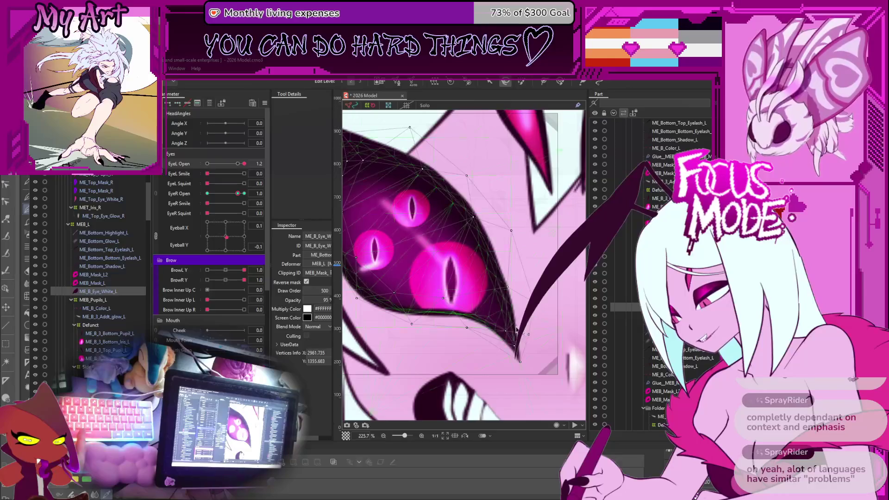
left_click(100, 276)
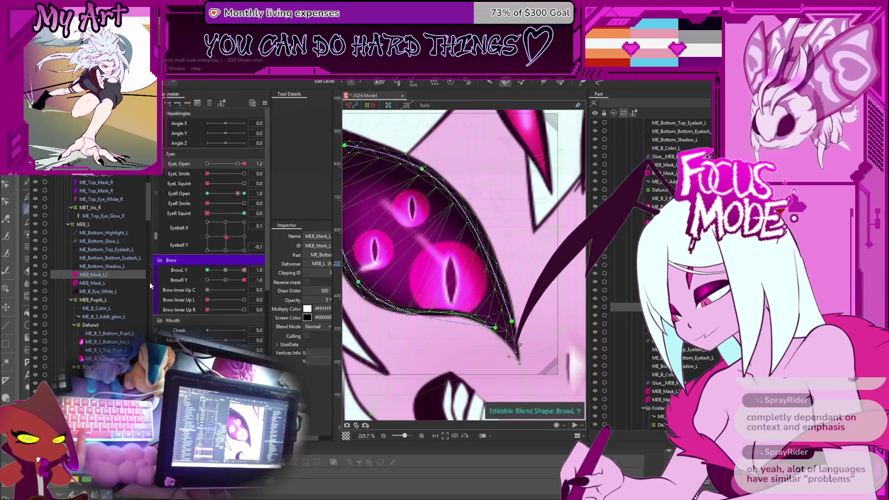
Step: Test EyeR Squint at 0.2, reset it to 0, and return to the BrowL Y parameter
scroll(525, 327, "up", 3)
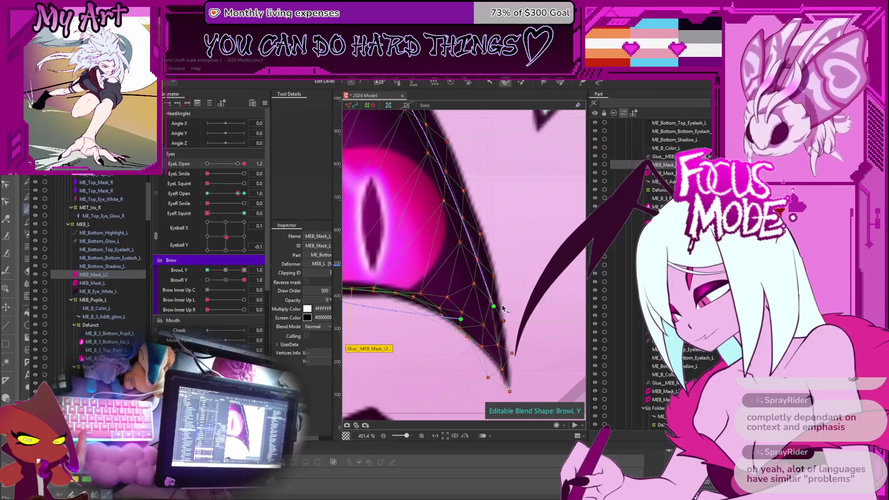
scroll(443, 297, "up", 2)
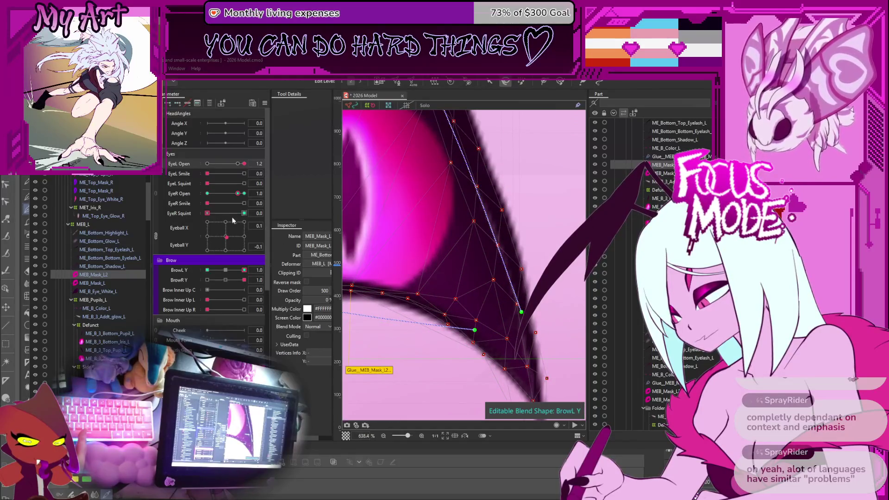
left_click(215, 213)
left_click_drag(216, 214, 193, 213)
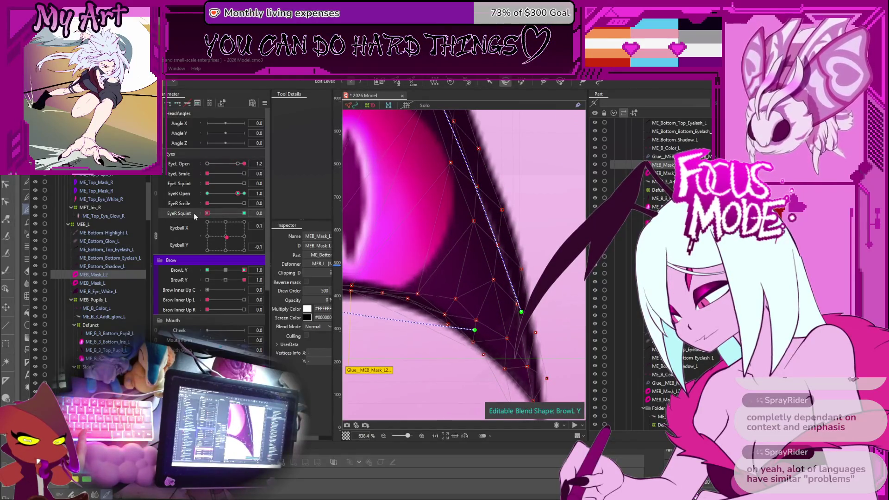
scroll(462, 231, "down", 3)
left_click_drag(460, 227, 460, 243)
left_click(241, 270)
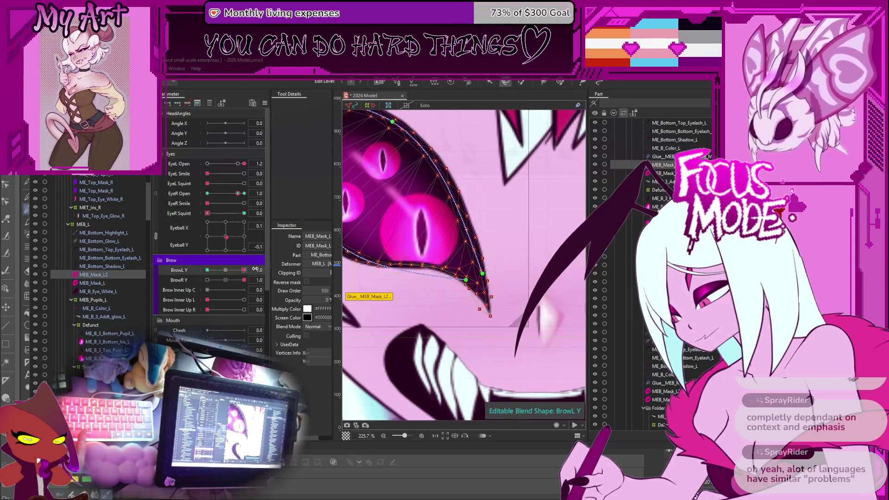
scroll(457, 274, "up", 2)
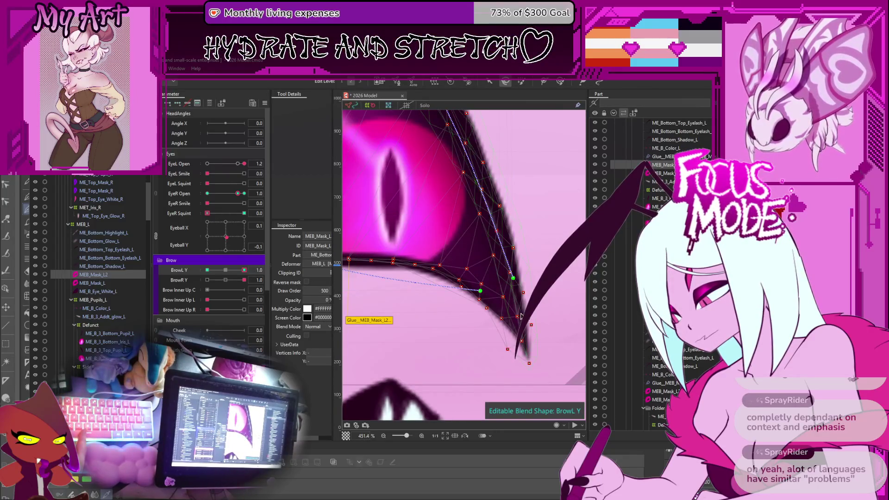
Step: Move the MEB_Mask_L2 vertex near the lower eyelid tip up-right toward the eyelash edge
left_click(501, 320)
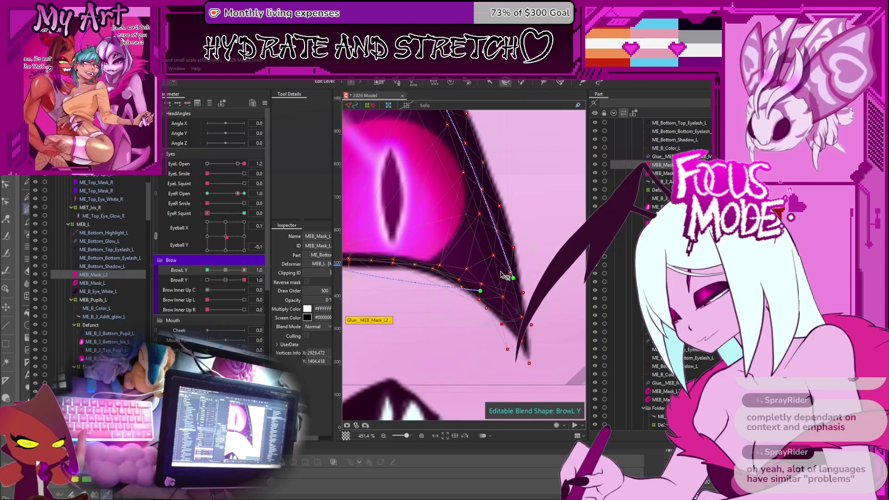
scroll(485, 268, "down", 2)
scroll(482, 277, "up", 4)
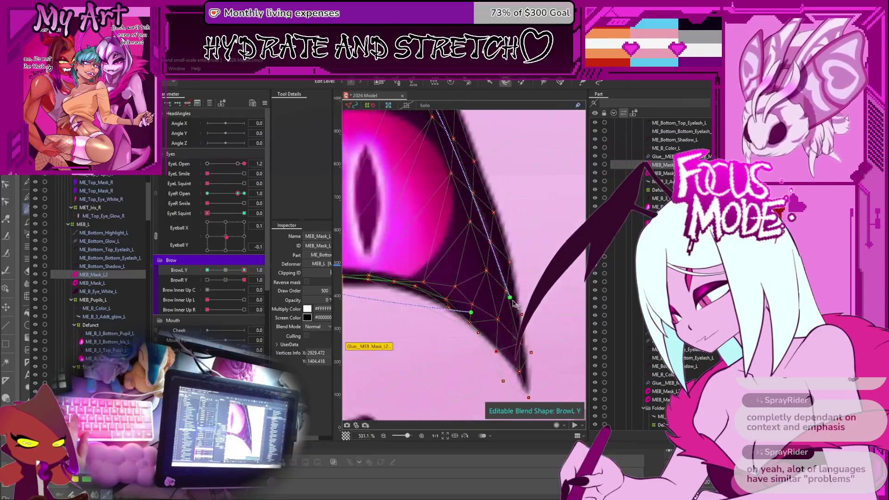
scroll(482, 284, "down", 2)
scroll(506, 283, "up", 2)
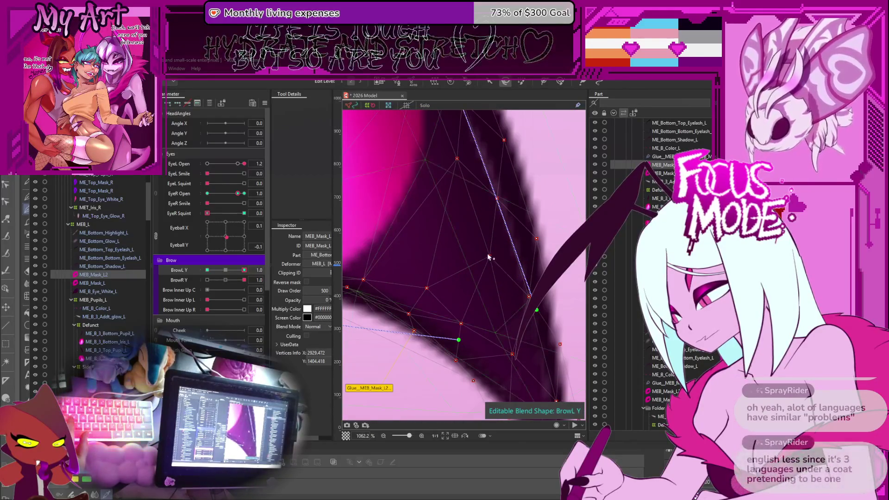
mouse_move(499, 245)
left_mouse_down()
mouse_move(541, 240)
mouse_move(528, 334)
left_mouse_up()
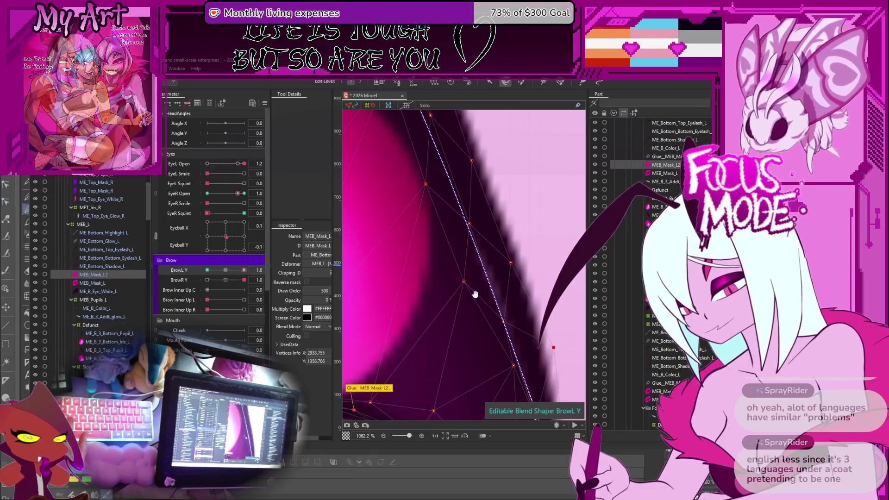
Step: Nudge the remaining MEB_Mask_L2 vertices right so they hug the eyelash edge
mouse_move(456, 279)
left_mouse_down()
mouse_move(436, 226)
mouse_move(415, 201)
mouse_move(455, 264)
mouse_move(508, 228)
left_mouse_up()
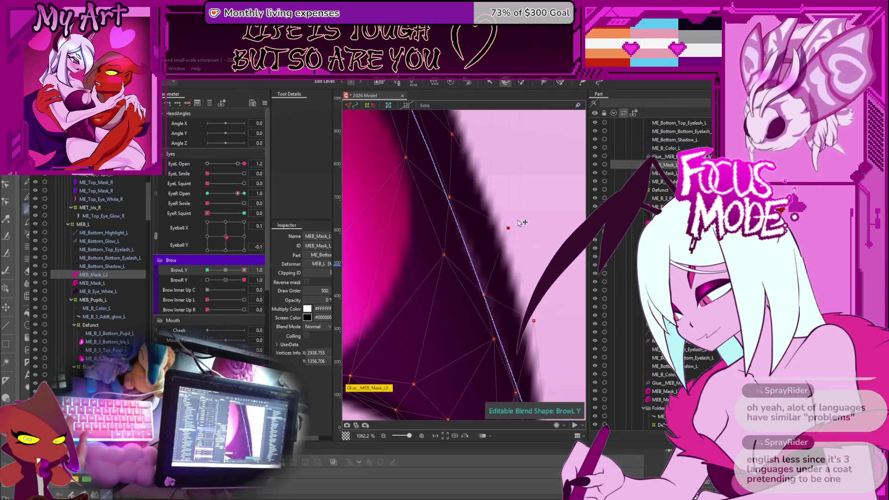
mouse_move(485, 295)
left_mouse_down()
mouse_move(495, 274)
mouse_move(411, 258)
mouse_move(500, 301)
mouse_move(473, 307)
left_mouse_up()
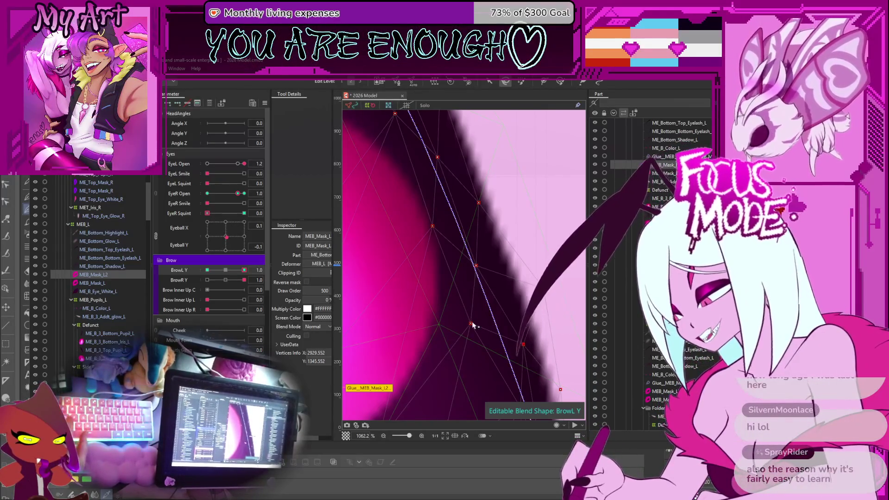
mouse_move(471, 323)
left_mouse_down()
mouse_move(481, 323)
mouse_move(483, 306)
left_mouse_up()
left_click_drag(481, 267, 487, 264)
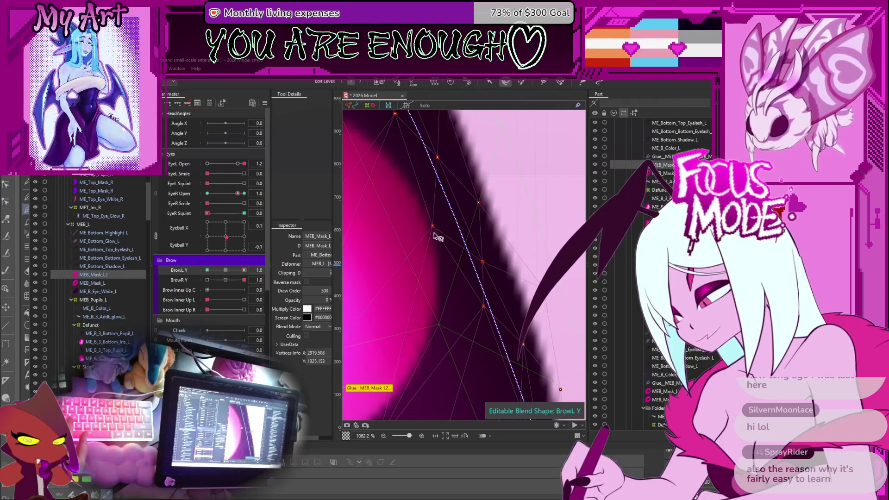
mouse_move(433, 229)
left_mouse_down()
mouse_move(441, 229)
mouse_move(431, 242)
mouse_move(453, 363)
mouse_move(440, 357)
left_mouse_up()
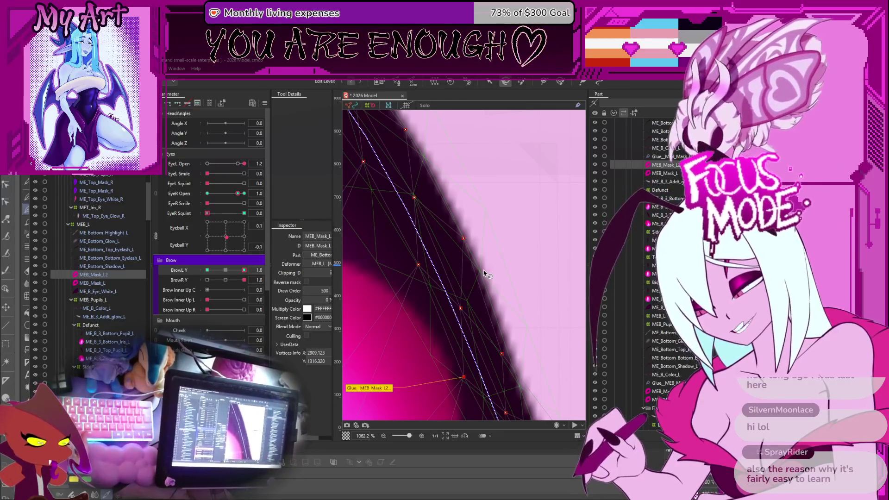
scroll(485, 274, "down", 10)
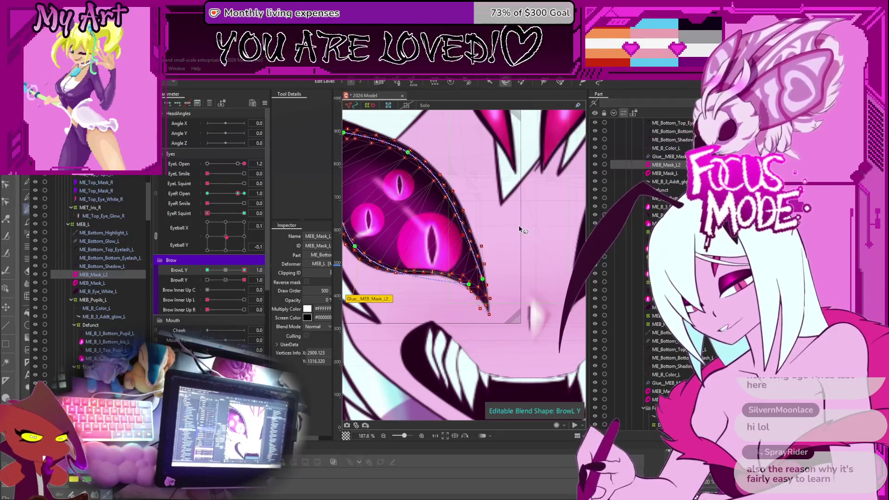
left_click(631, 350)
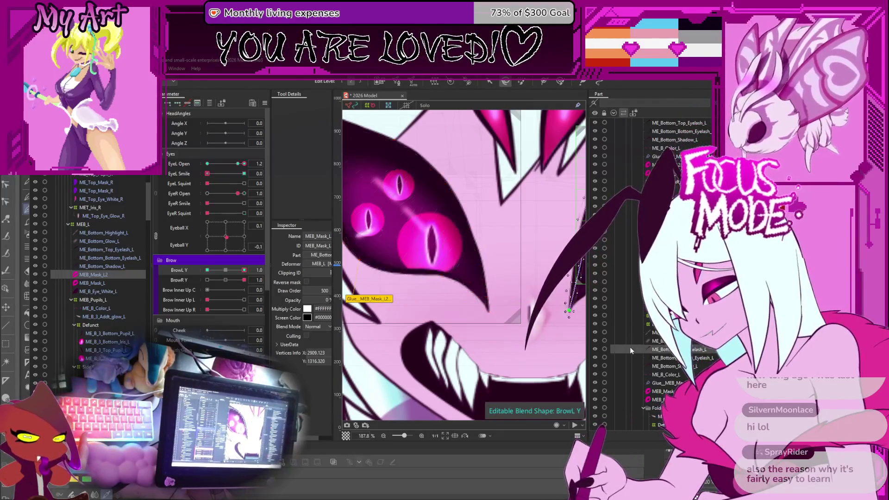
Step: Select ME_Bottom_Top_Eyelash_L under BrowL Y, switch to point editing and pick a curve point
mouse_move(434, 226)
left_mouse_down()
mouse_move(459, 254)
mouse_move(427, 271)
left_mouse_up()
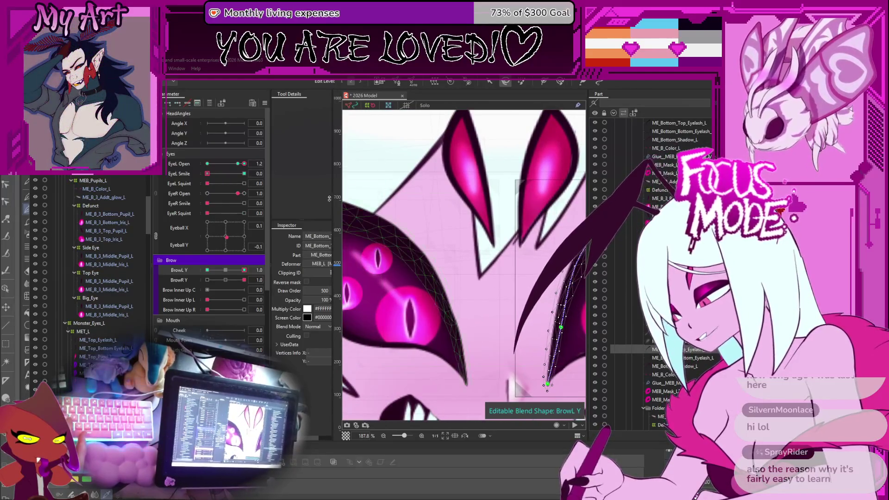
scroll(131, 348, "down", 4)
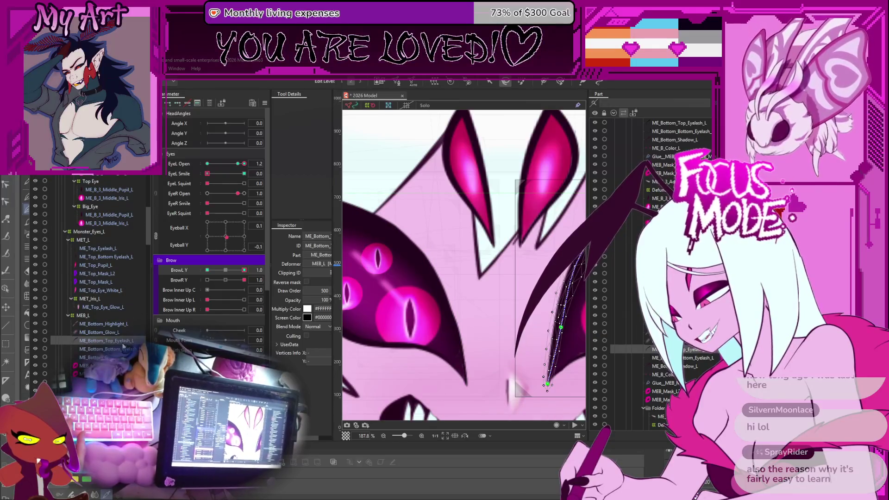
left_click(134, 341)
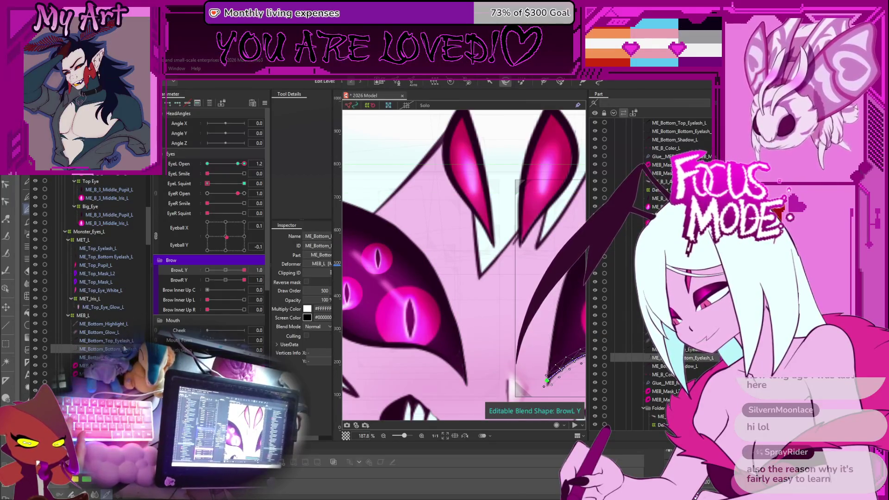
scroll(102, 247, "down", 6)
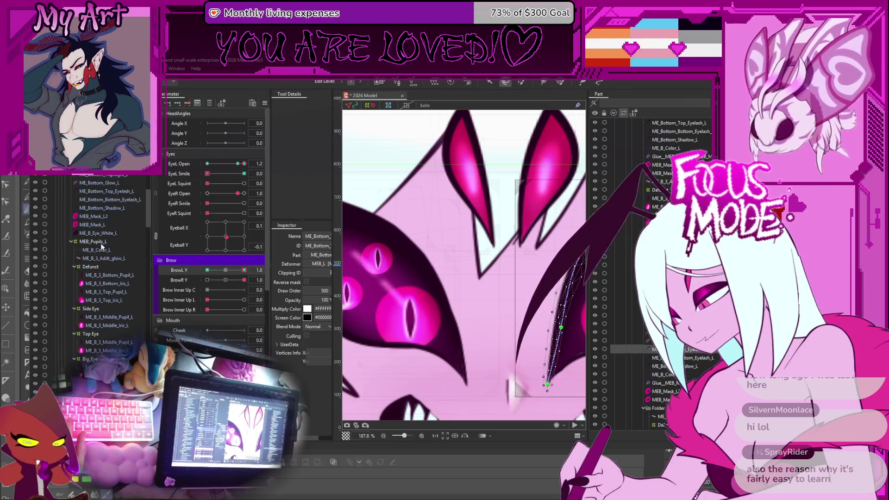
left_click(91, 191)
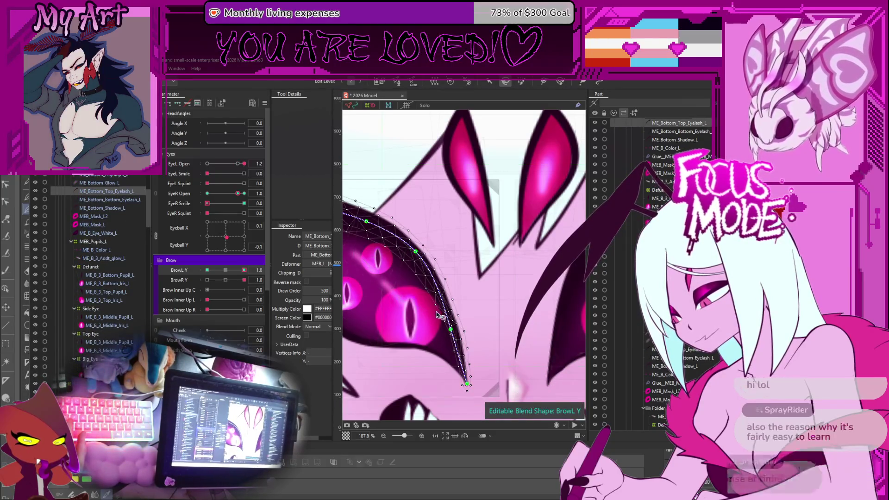
scroll(451, 323, "up", 3)
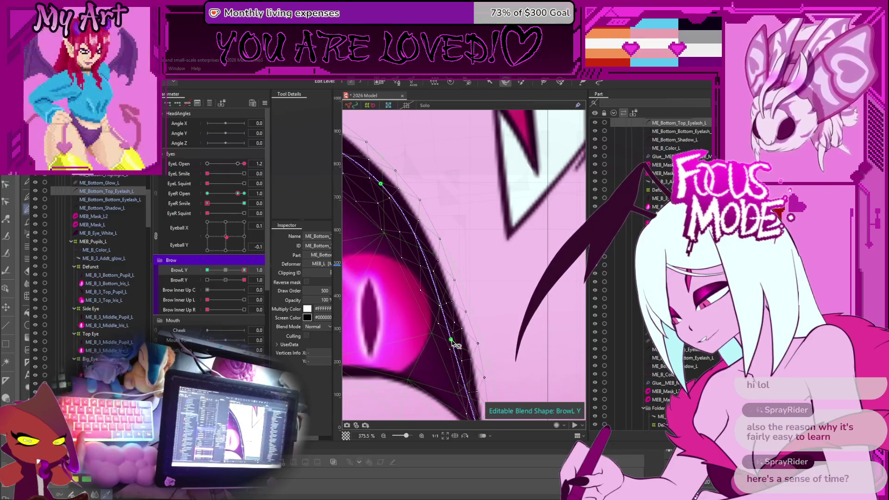
left_click(490, 82)
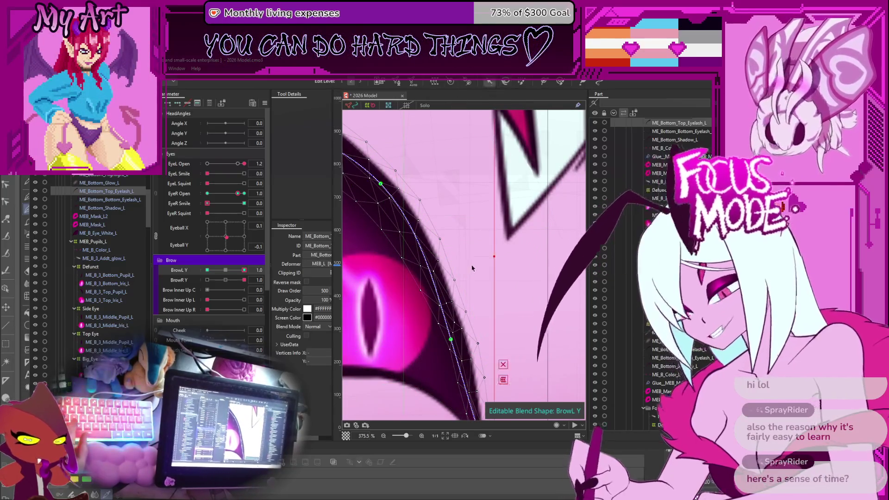
left_click_drag(445, 342, 454, 321)
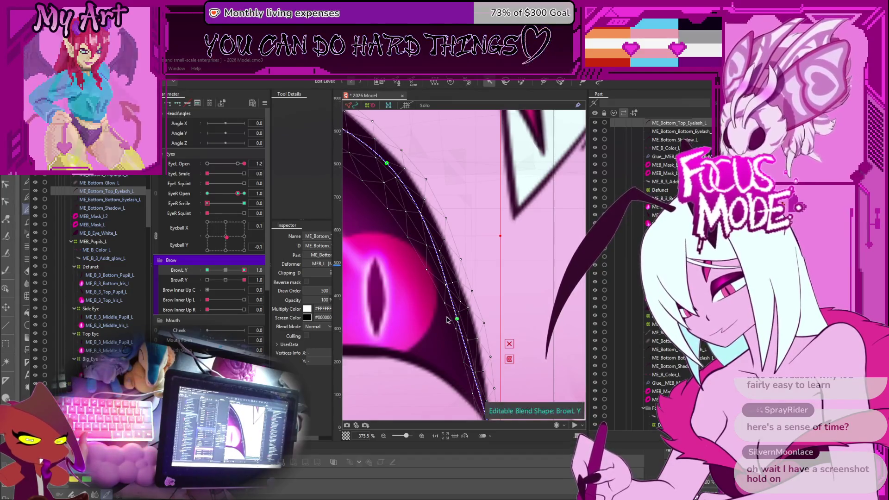
scroll(441, 314, "up", 2)
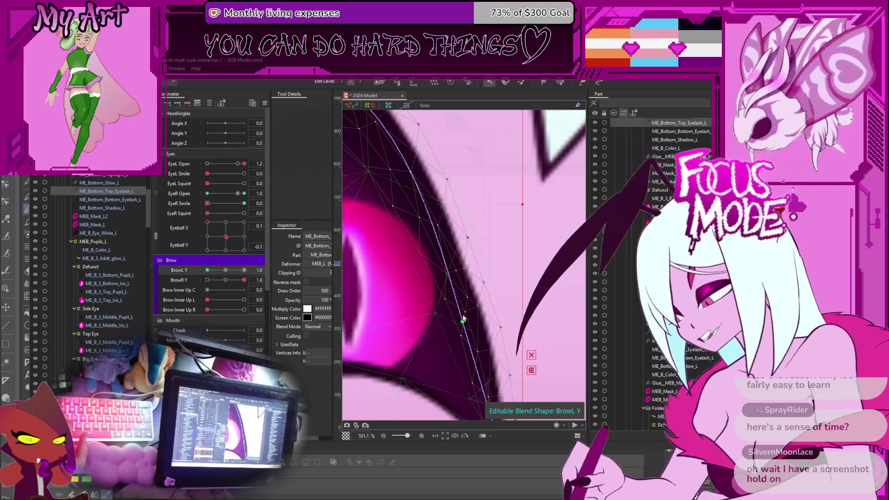
left_click(463, 322)
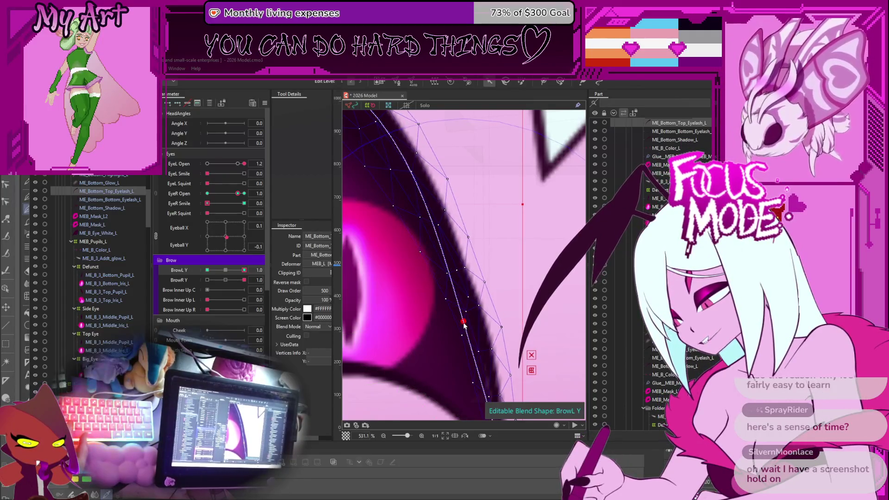
left_click_drag(446, 340, 404, 247)
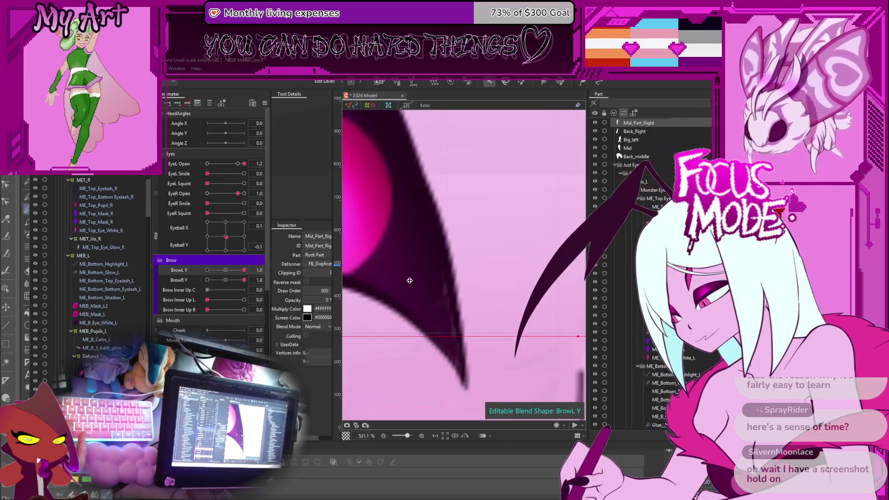
Step: Select MEB_Mask_L2 and pull two mask points outward to fit the eyelash edge
left_click(357, 301)
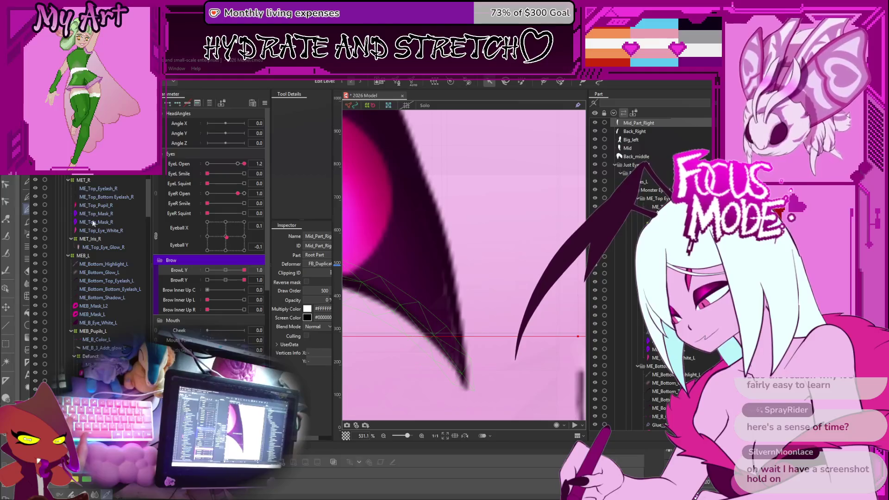
scroll(92, 232, "down", 3)
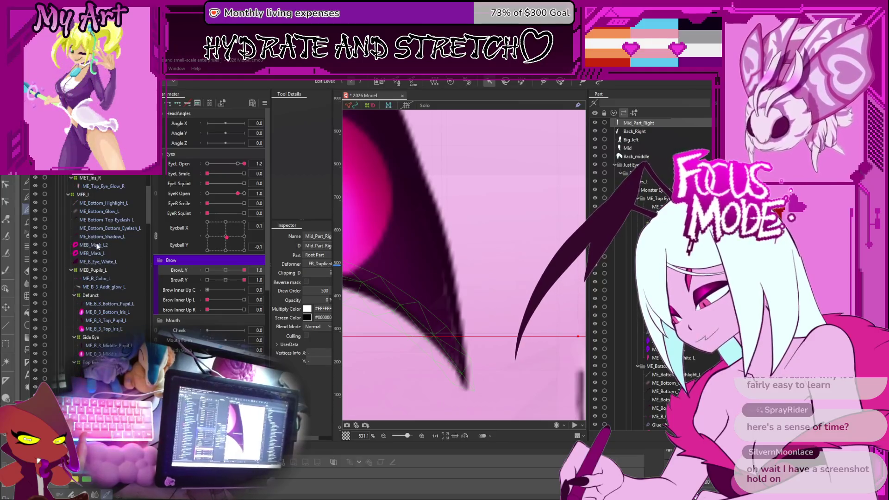
left_click(97, 246)
scroll(446, 290, "up", 2)
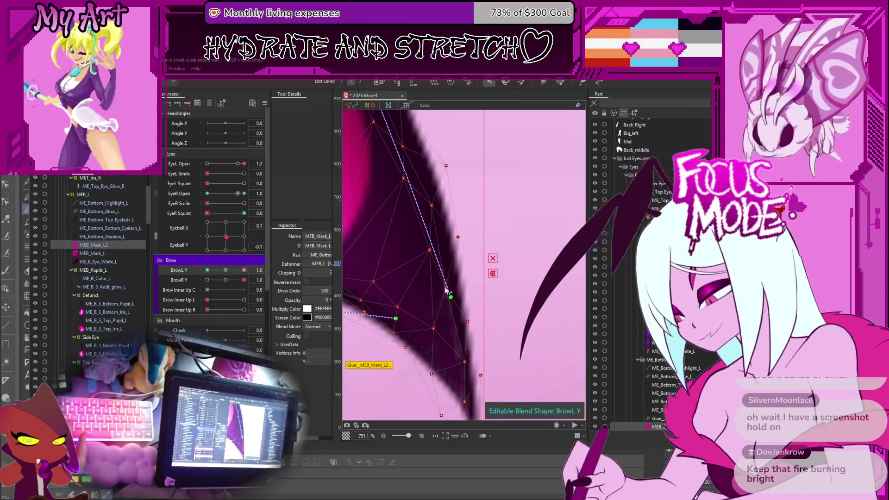
left_click_drag(446, 291, 456, 287)
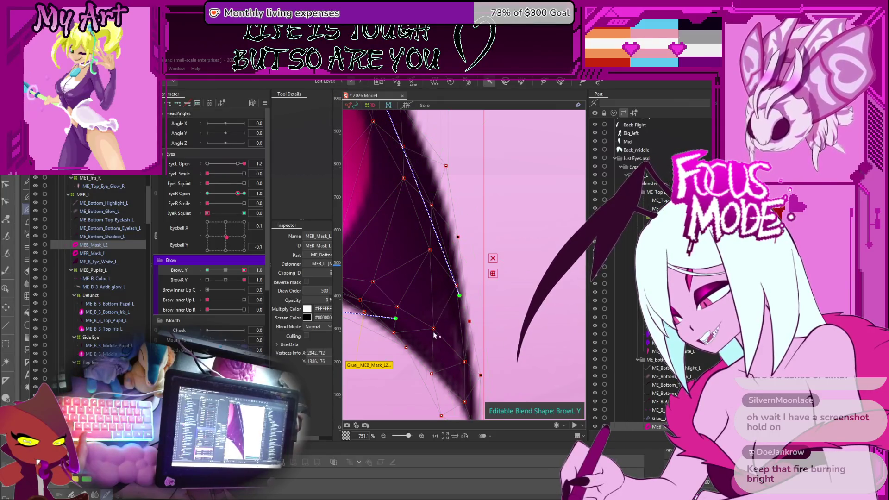
left_click_drag(451, 339, 448, 335)
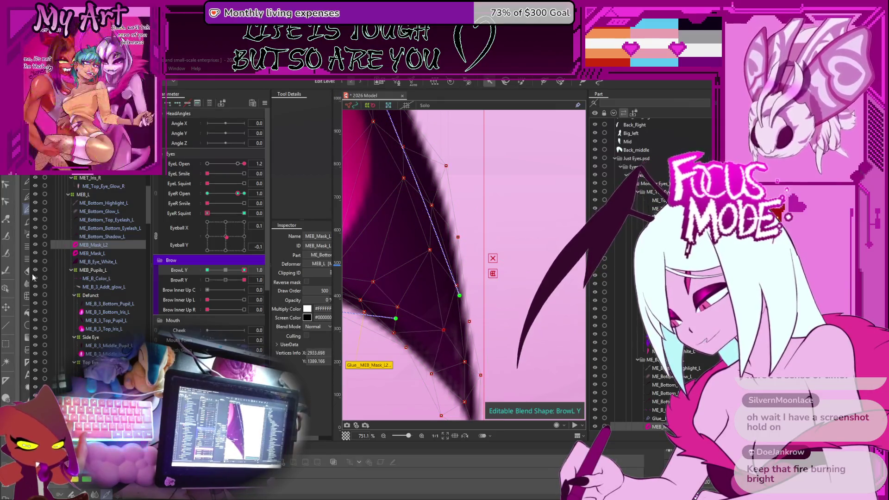
Step: Check an ME_B_Eye_White_L vertex, then nudge another MEB_Mask_L2 vertex and zoom out
left_click(95, 263)
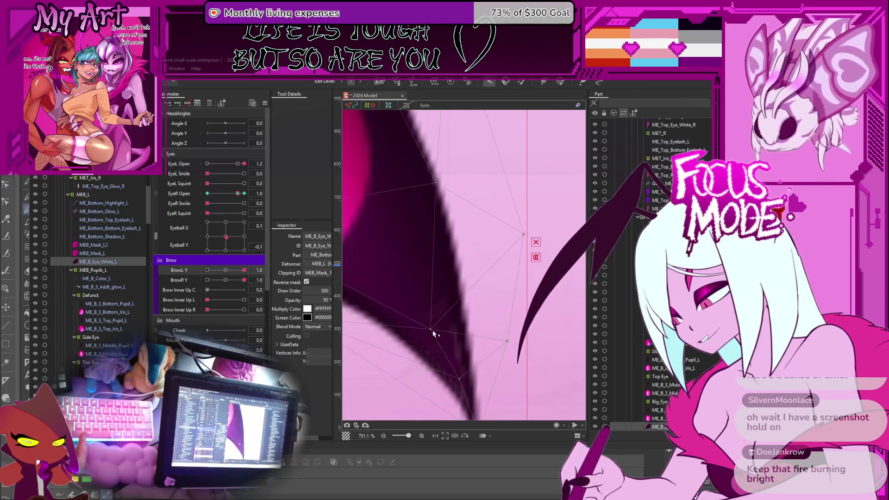
left_click(457, 367)
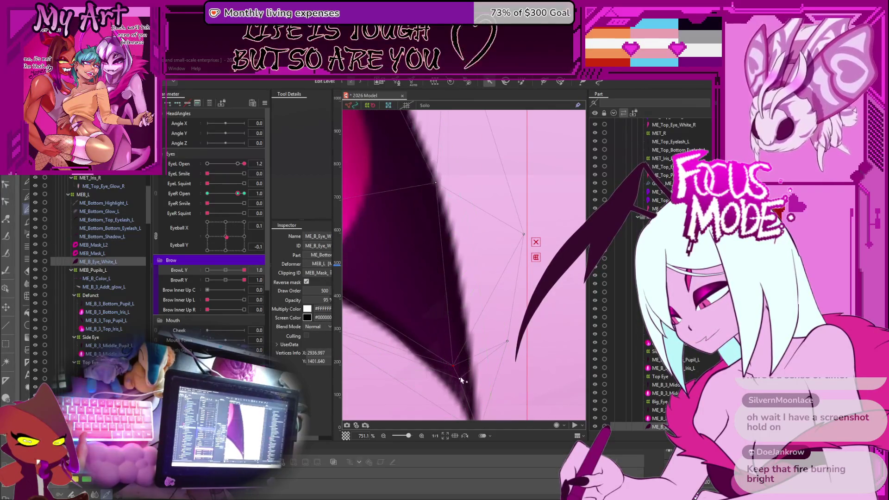
scroll(451, 254, "down", 3)
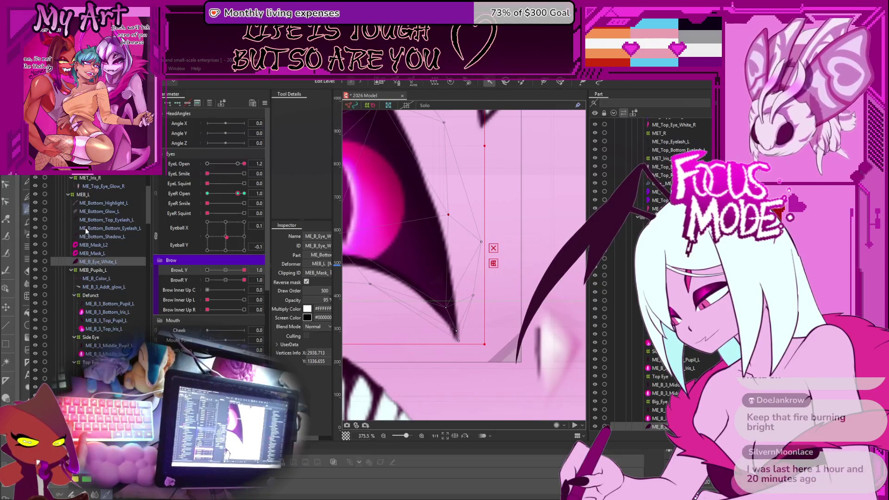
left_click(373, 232)
scroll(445, 217, "up", 3)
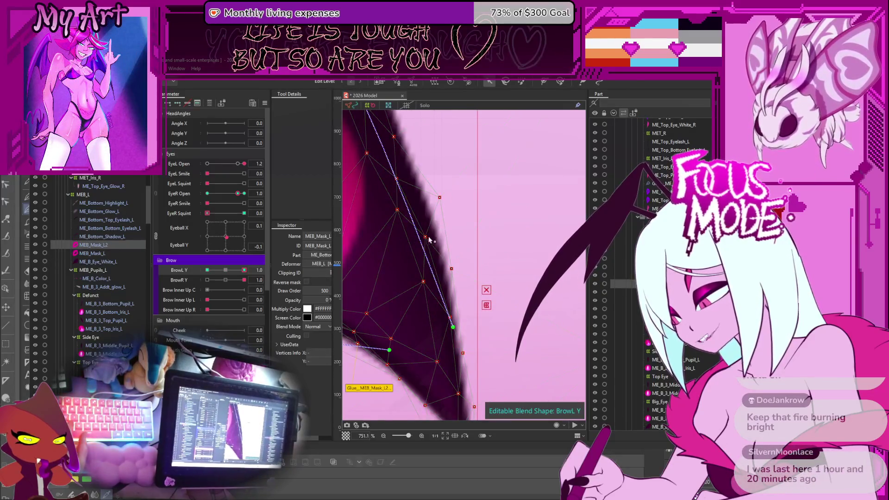
left_click(398, 210)
left_click_drag(404, 209, 407, 208)
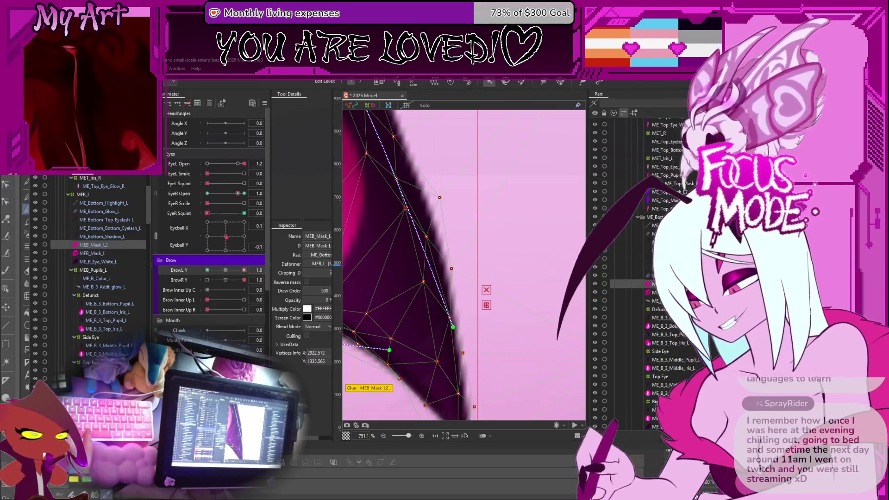
scroll(480, 187, "down", 10)
scroll(480, 188, "down", 4)
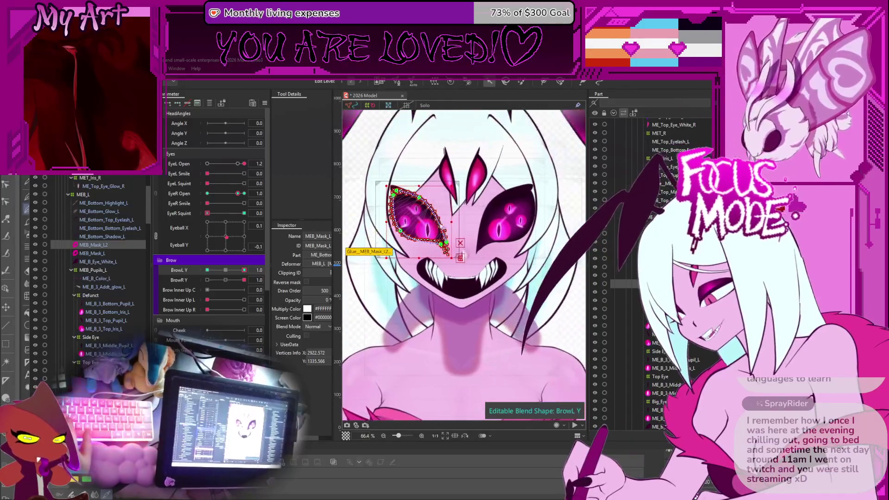
Step: Save, then preview with EyeR Open at 1.2 and Eyeball X -1.0, Eyeball Y -0.5
left_click(355, 148)
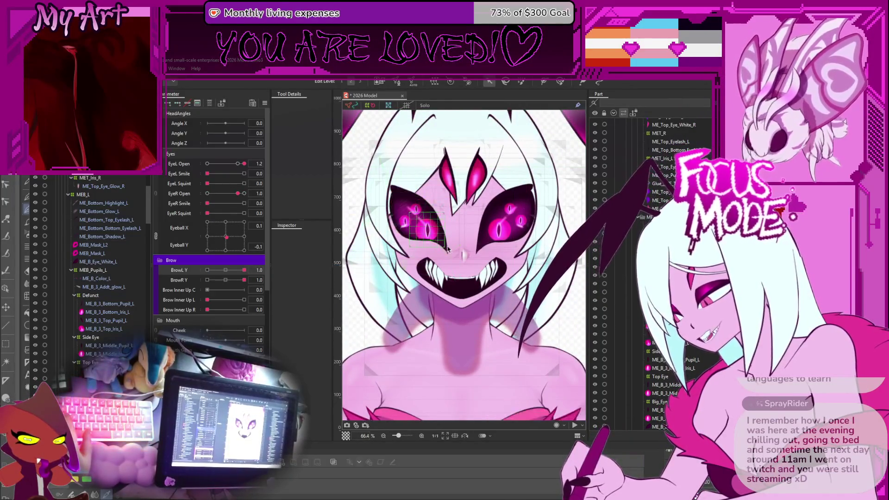
key("ctrl+s")
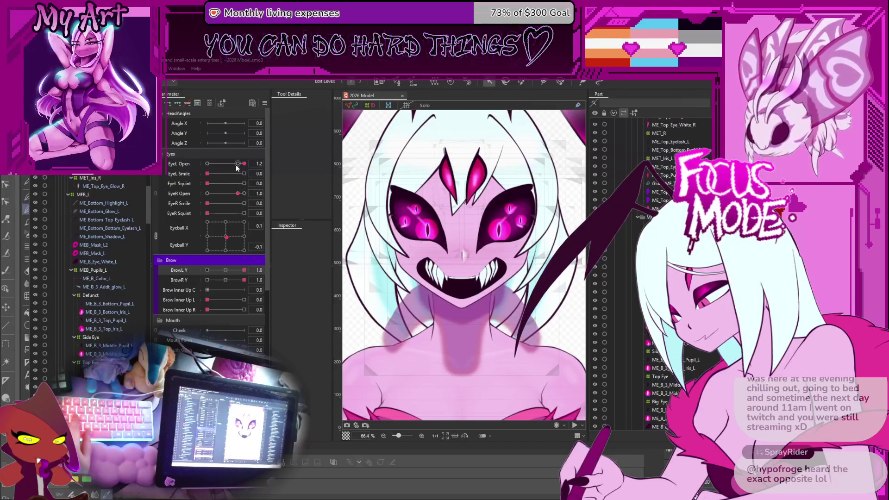
left_click_drag(238, 193, 244, 194)
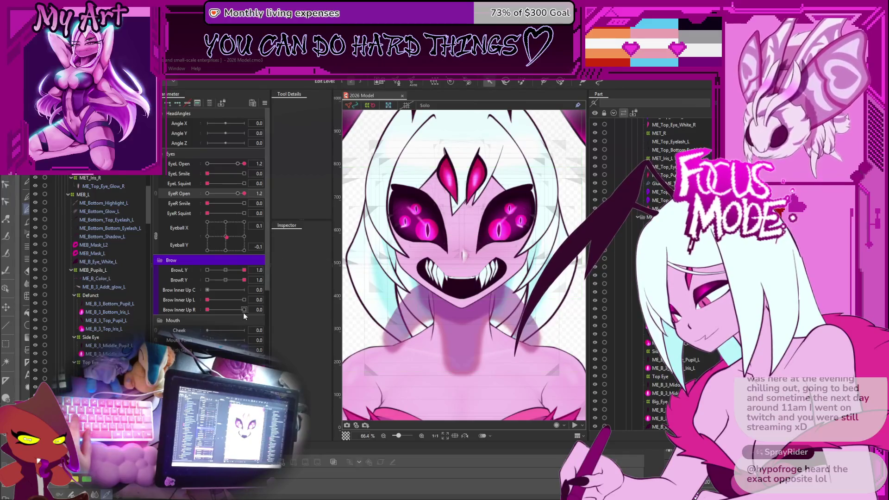
mouse_move(230, 239)
left_mouse_down()
mouse_move(244, 251)
mouse_move(268, 218)
mouse_move(182, 251)
left_mouse_up()
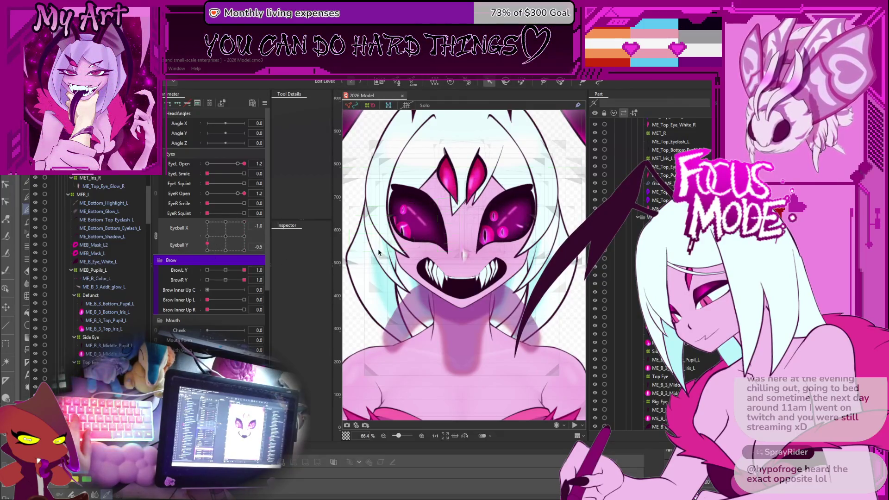
scroll(378, 252, "up", 3)
mouse_move(509, 195)
left_mouse_down()
mouse_move(513, 219)
mouse_move(449, 233)
left_mouse_up()
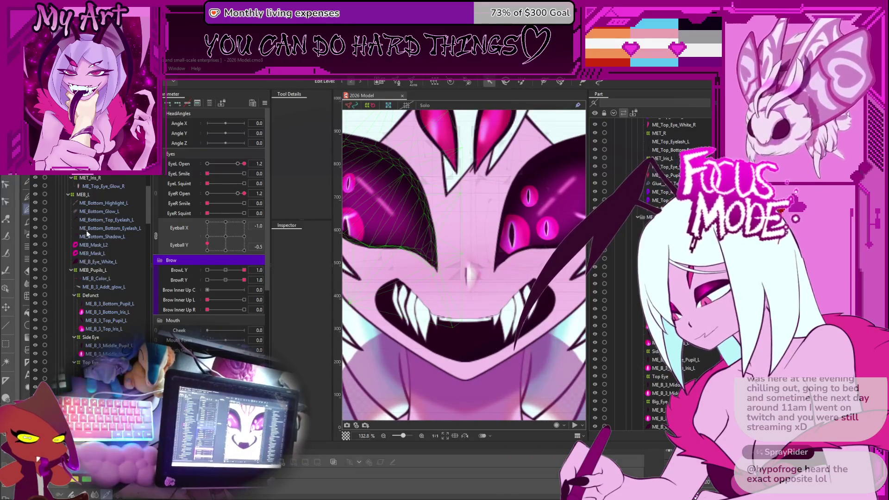
left_click(95, 212)
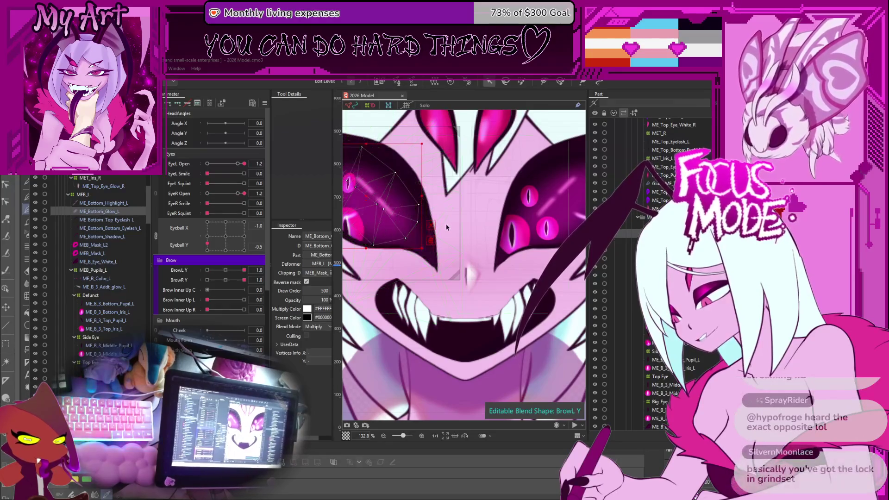
Step: Stretch the ME_Bottom_Glow_L mesh to the right, then undo the change
scroll(448, 229, "up", 1)
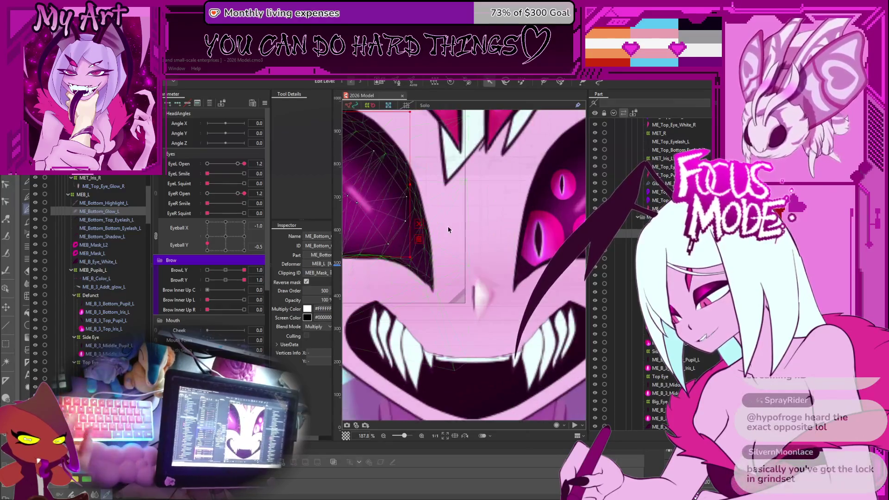
left_click(96, 204)
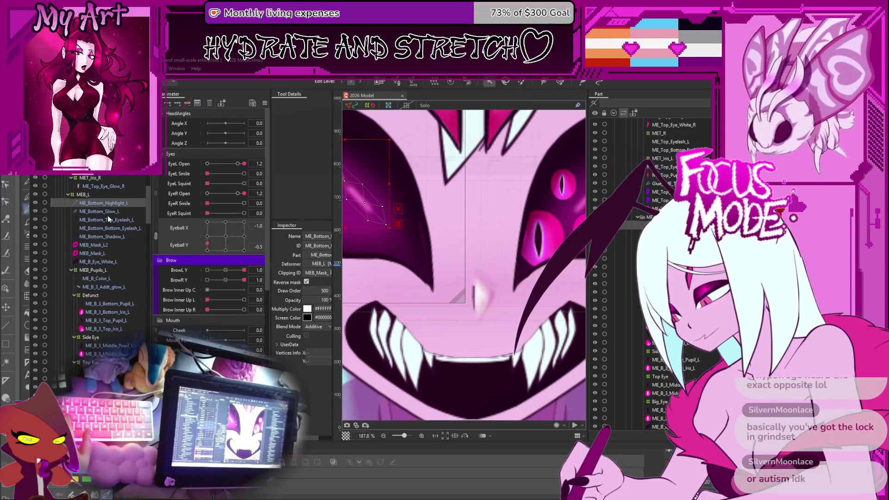
left_click(109, 212)
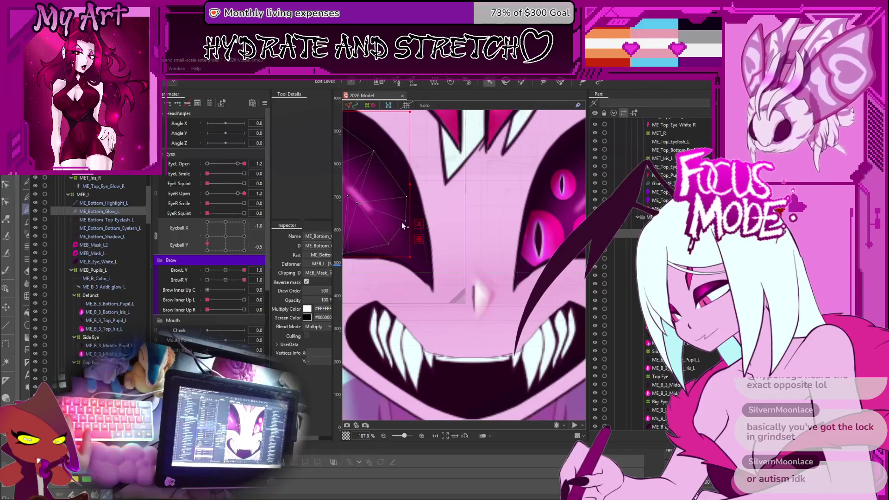
left_click_drag(415, 230, 441, 230)
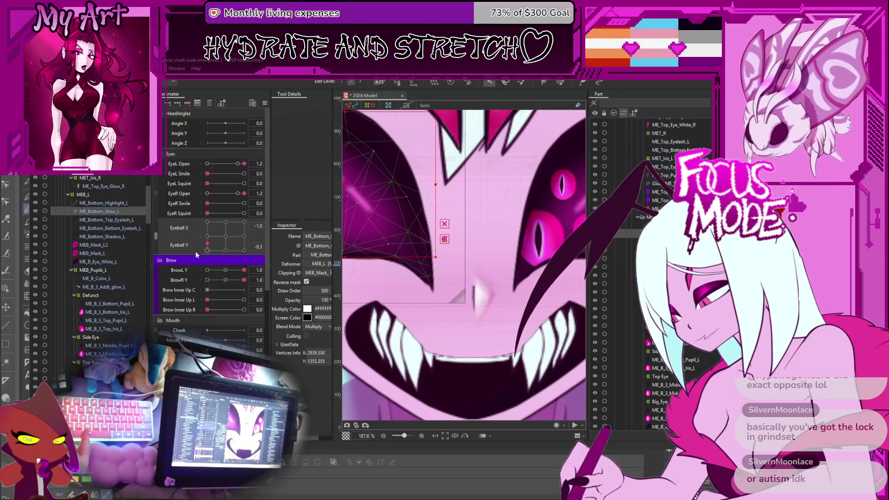
left_click(99, 278)
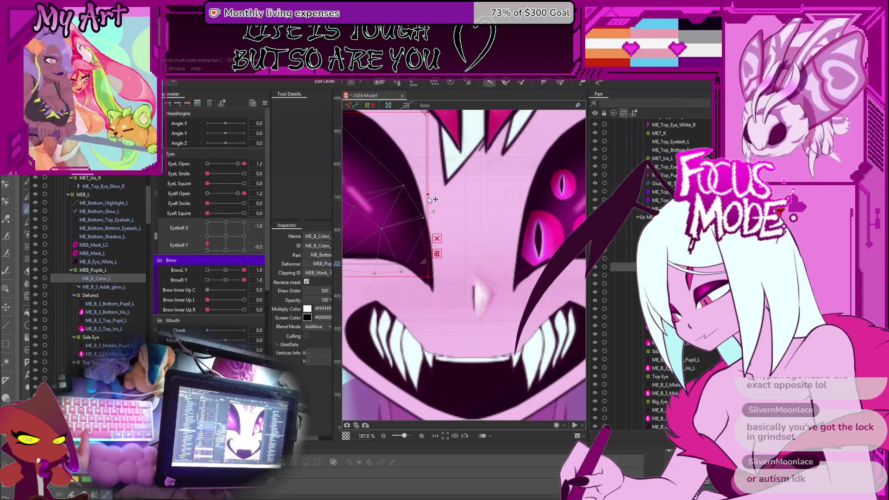
key("ctrl+z")
scroll(102, 297, "down", 3)
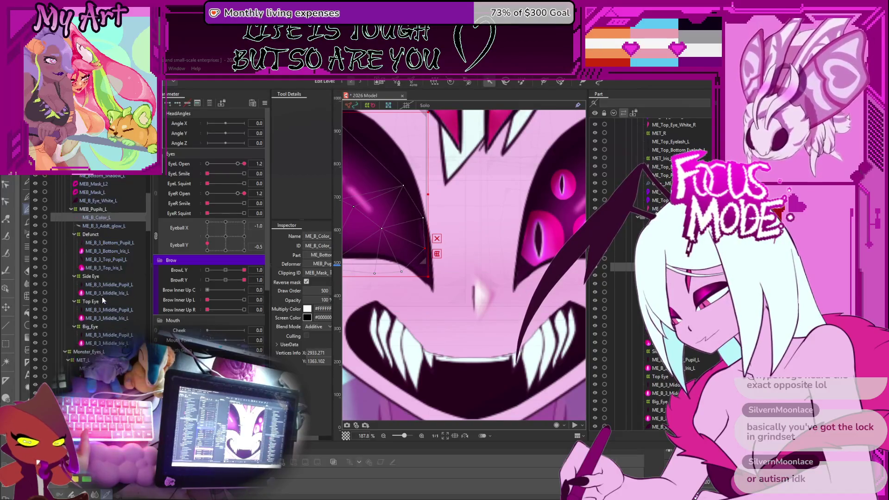
Step: Inspect the left eye's bottom layer mesh, then enter BrowL Y editing with MEB_Mask_L2 selected
left_click(108, 227)
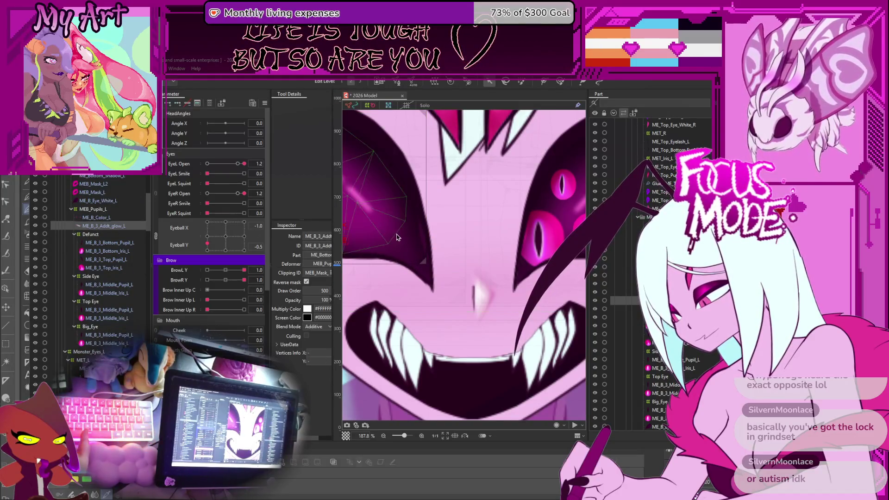
left_click_drag(408, 239, 440, 264)
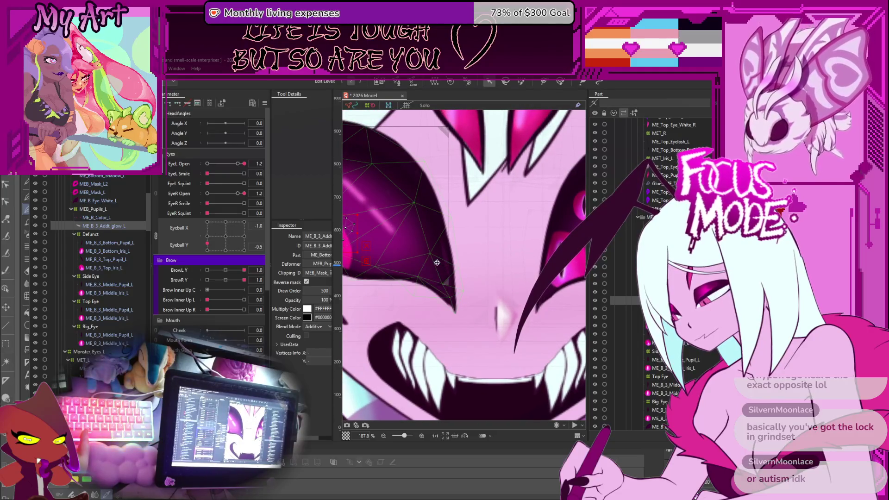
left_click(431, 257)
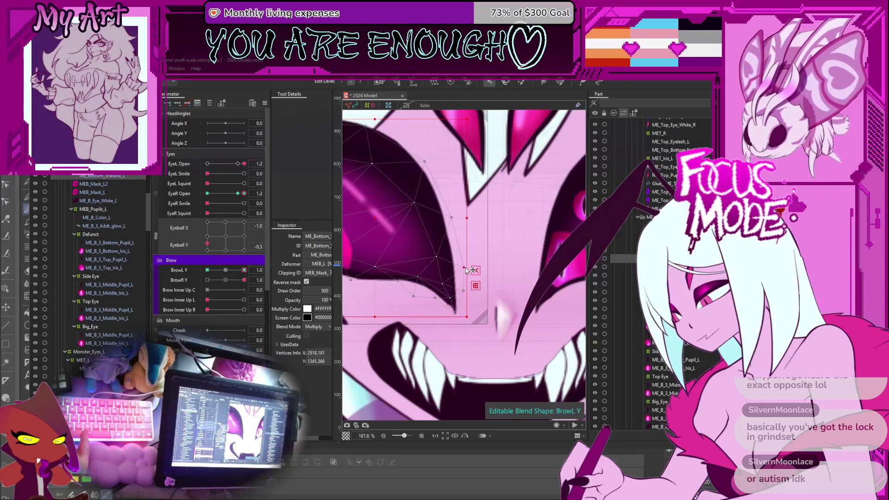
left_click_drag(452, 221, 471, 250)
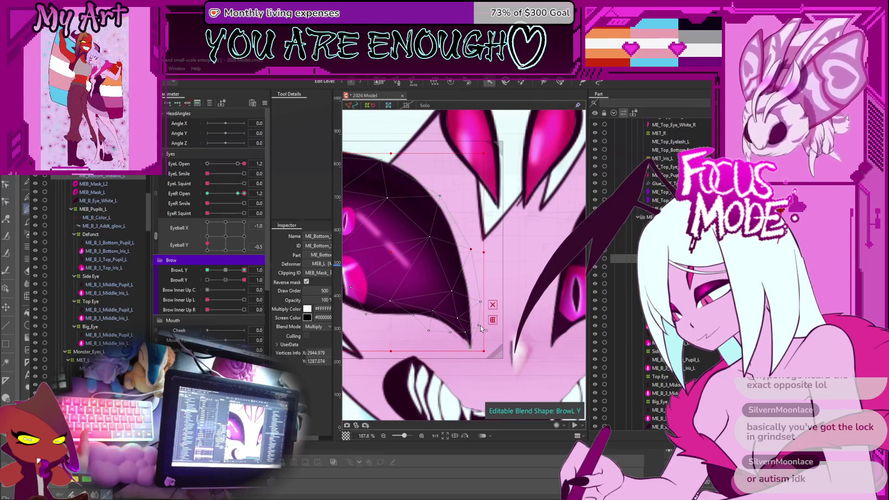
left_click_drag(483, 328, 377, 336)
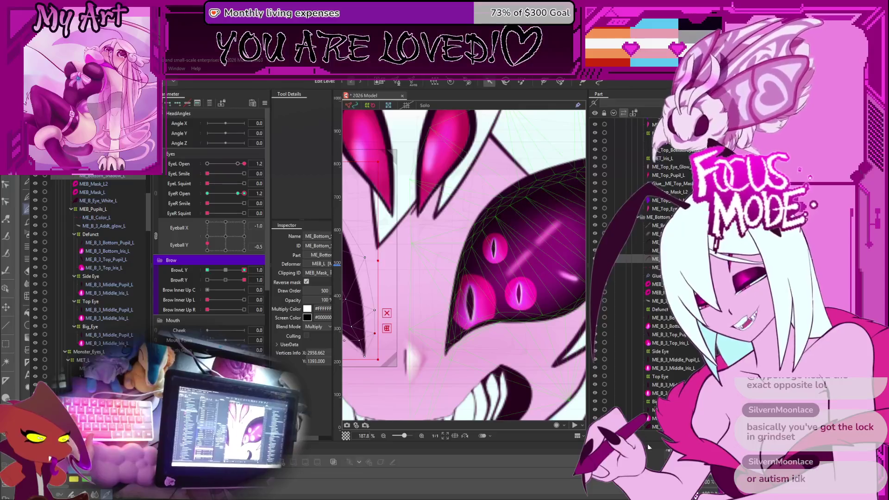
left_click(98, 285)
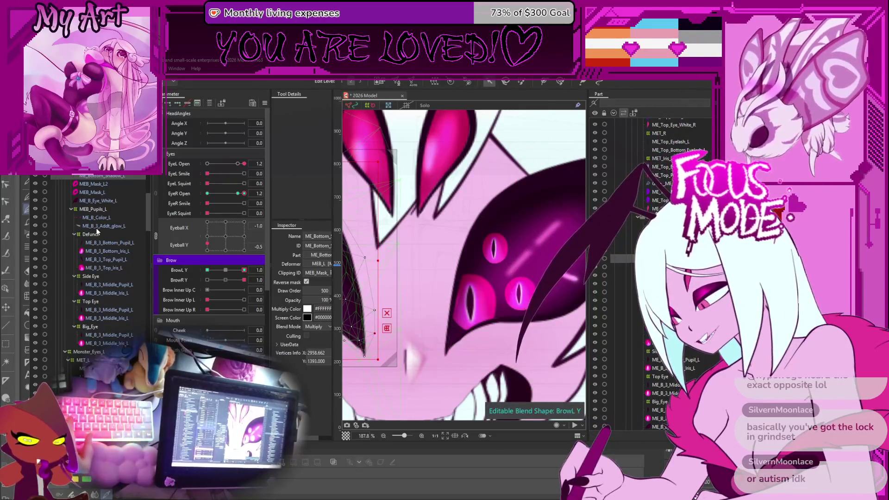
scroll(97, 232, "up", 3)
scroll(114, 271, "down", 1)
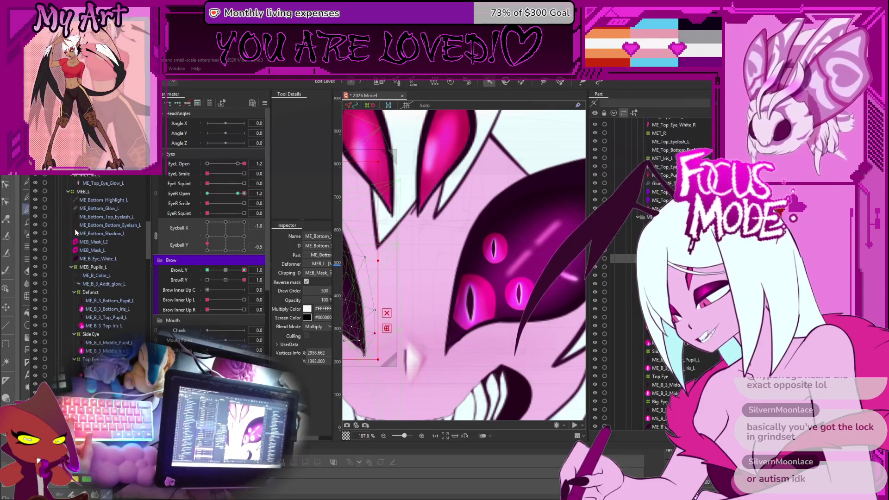
left_click(81, 242)
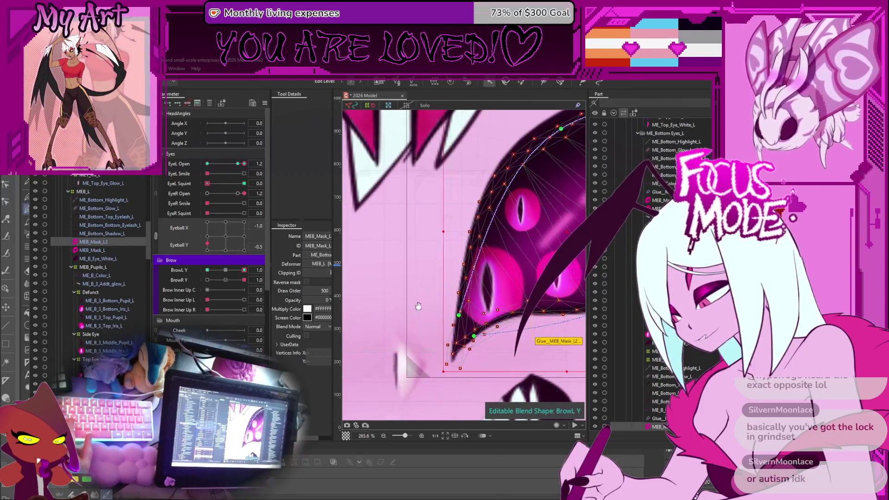
Step: Preview BrowL Y at -1.0 and nudge a ME_Bottom_Shadow_L vertex along the lower eyelash tip
scroll(426, 343, "up", 2)
left_click(100, 234)
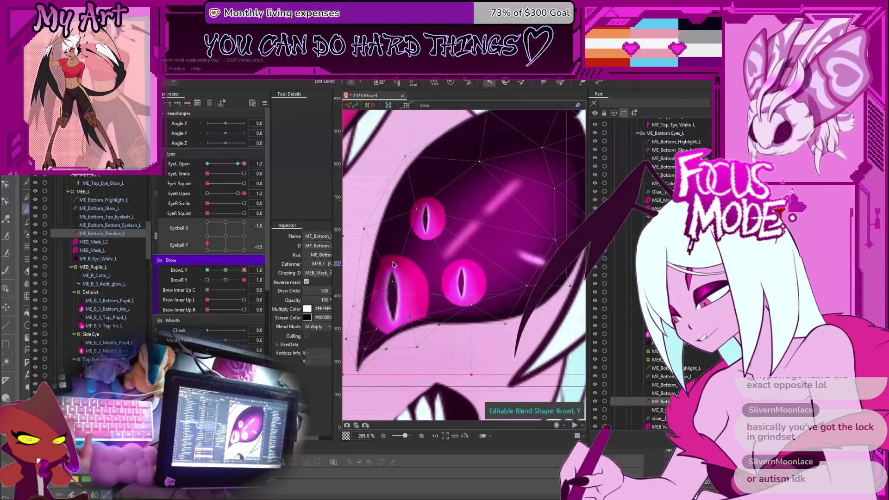
left_click_drag(416, 274, 447, 278)
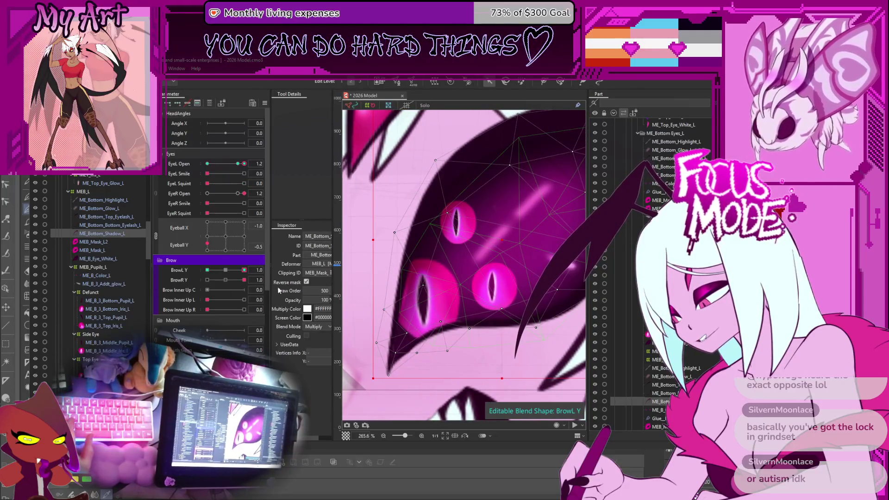
left_click(416, 285)
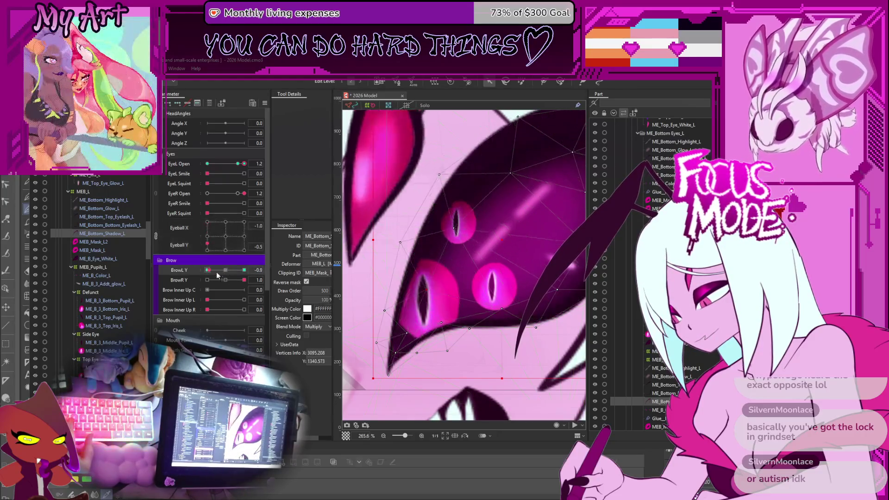
mouse_move(243, 277)
left_mouse_down()
mouse_move(188, 280)
mouse_move(225, 270)
left_mouse_up()
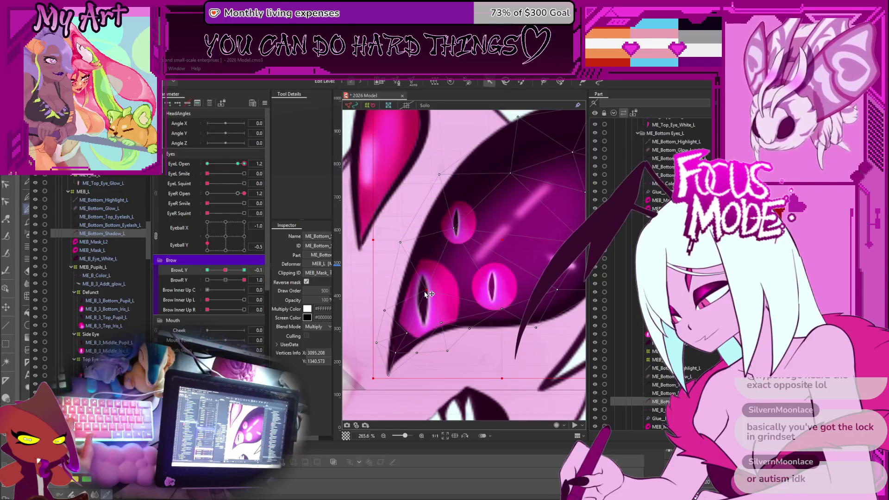
mouse_move(423, 293)
left_mouse_down()
mouse_move(413, 292)
mouse_move(583, 291)
left_mouse_up()
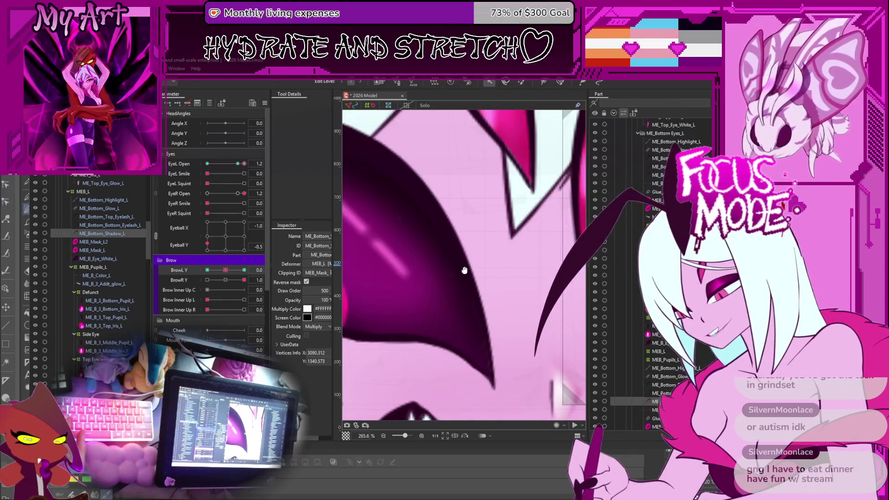
left_click_drag(465, 270, 465, 290)
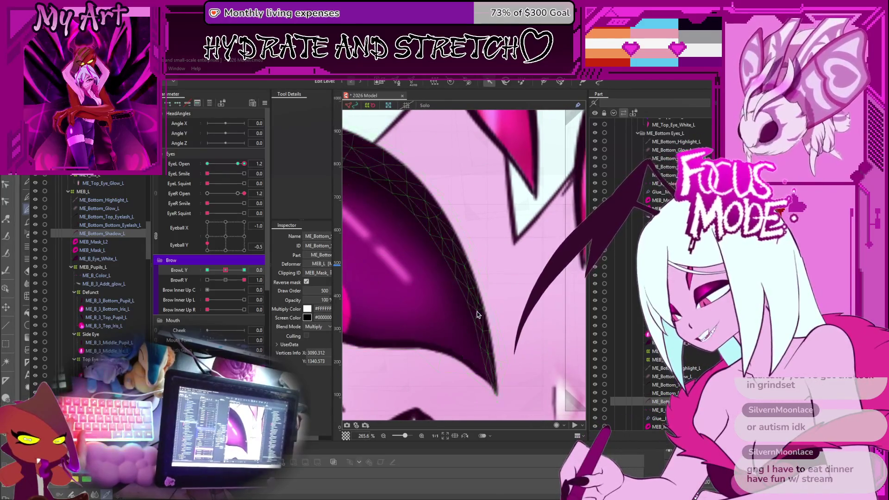
scroll(106, 282, "down", 5)
scroll(107, 292, "up", 5)
scroll(69, 278, "down", 4)
left_click(104, 297)
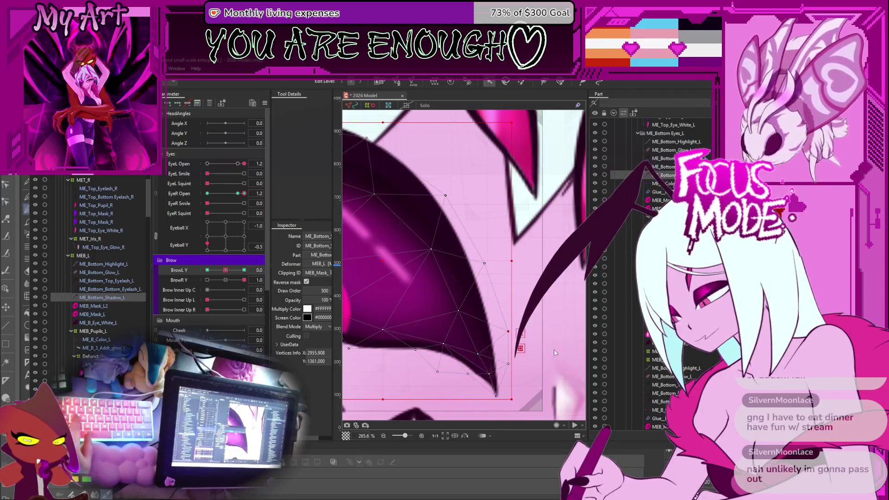
Step: Save the model, set BrowR Y to 0.1 and test lowering BrowL Y
key("ctrl+s")
scroll(548, 345, "down", 10)
scroll(546, 343, "up", 10)
scroll(513, 290, "down", 6)
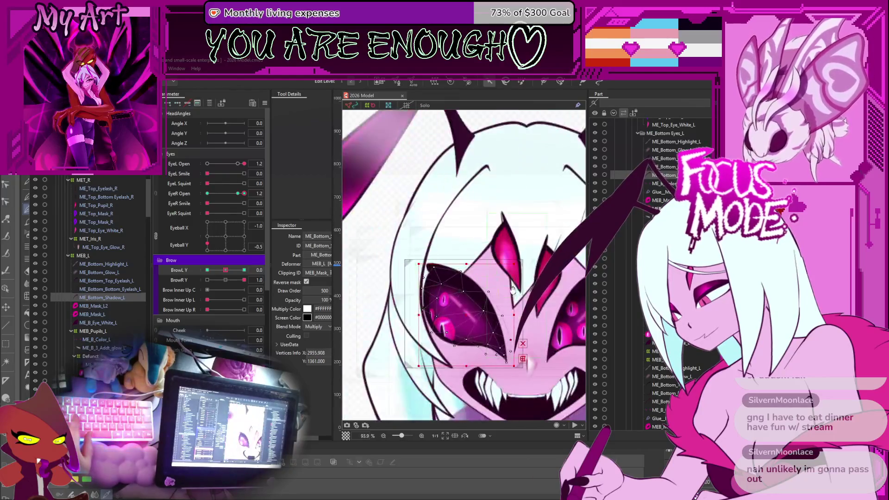
left_click_drag(512, 290, 464, 286)
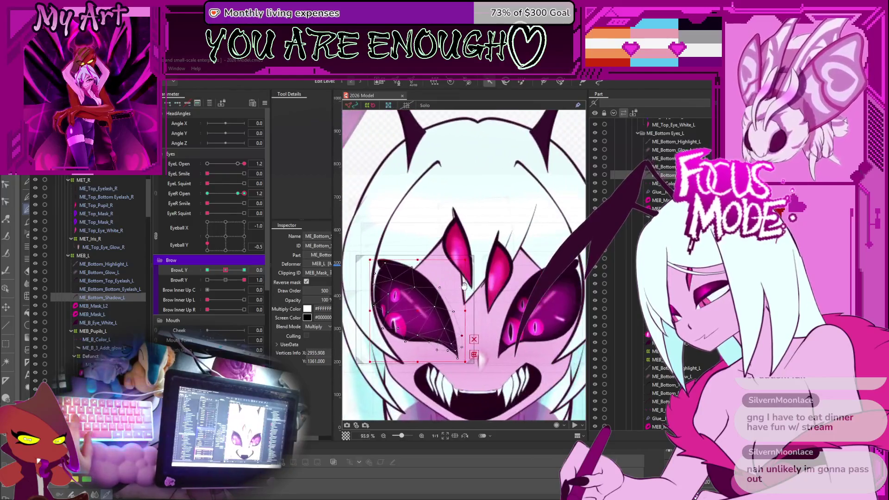
left_click(232, 268)
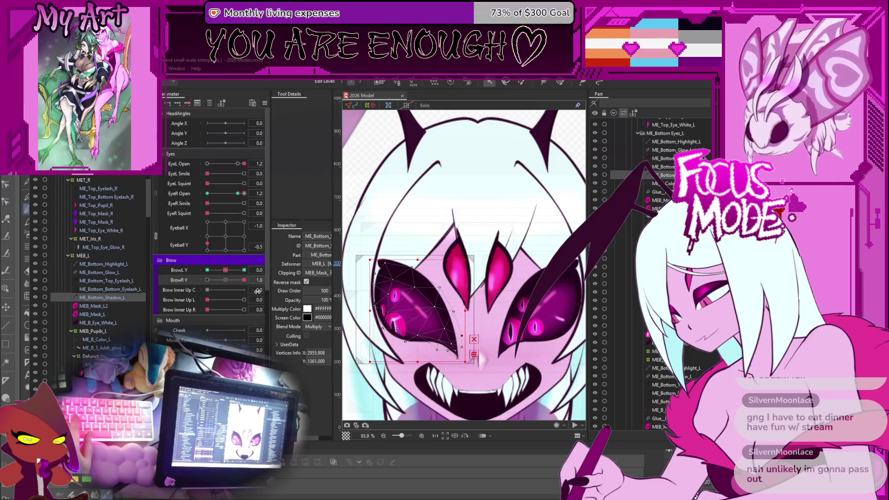
mouse_move(244, 280)
left_mouse_down()
mouse_move(227, 281)
mouse_move(267, 275)
mouse_move(297, 289)
left_mouse_up()
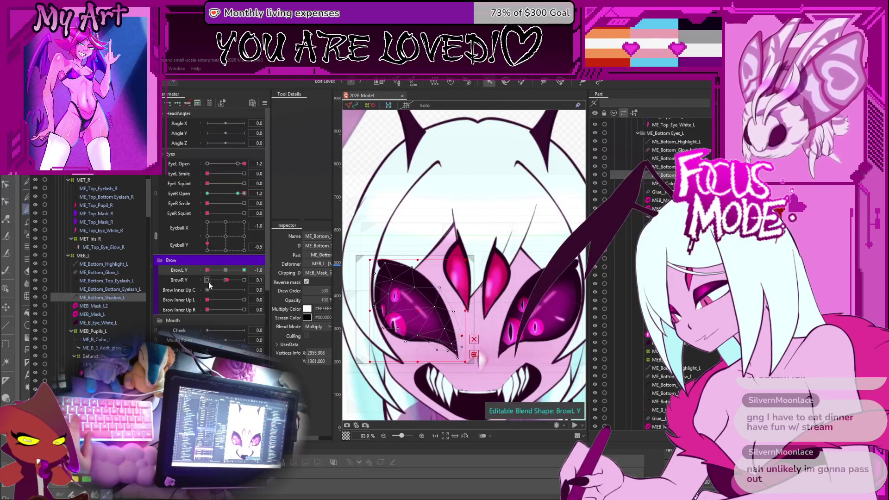
left_click_drag(247, 289, 184, 271)
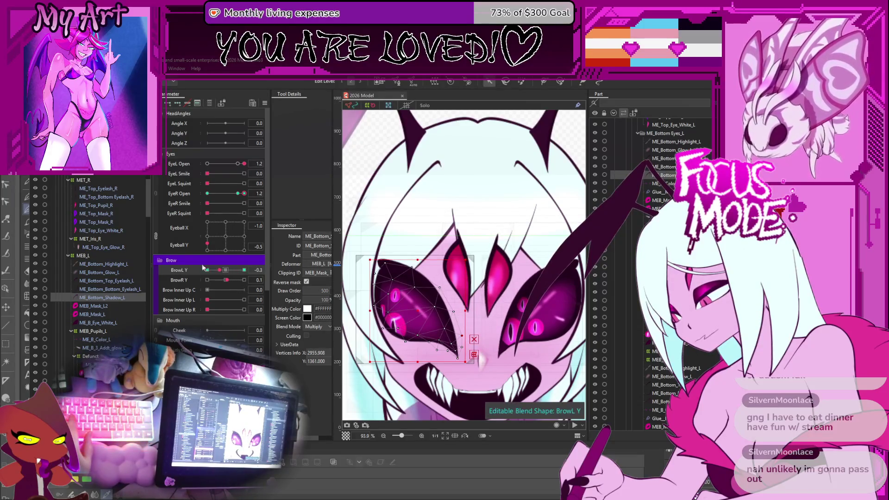
Step: Set EyeL Open and EyeR Open to 1.0, Brow Inner Up L to 0.7, and BrowL Y back to 1.0
left_click_drag(245, 194, 237, 195)
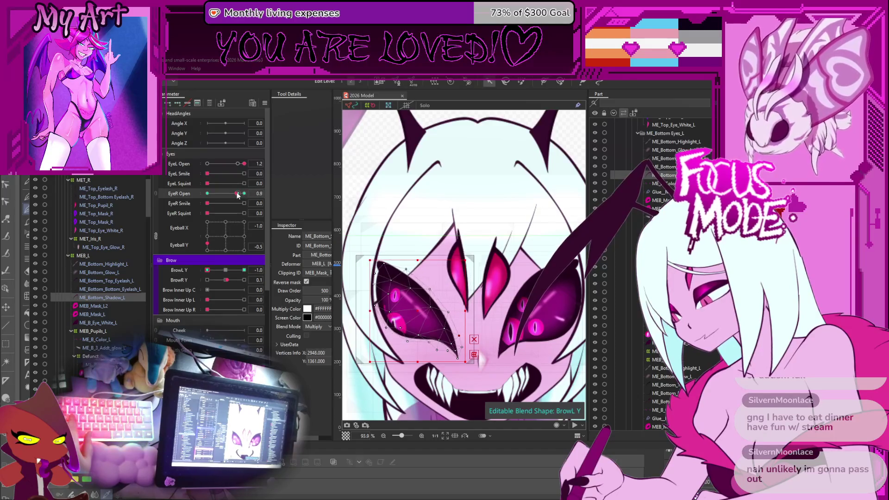
left_click_drag(244, 164, 237, 166)
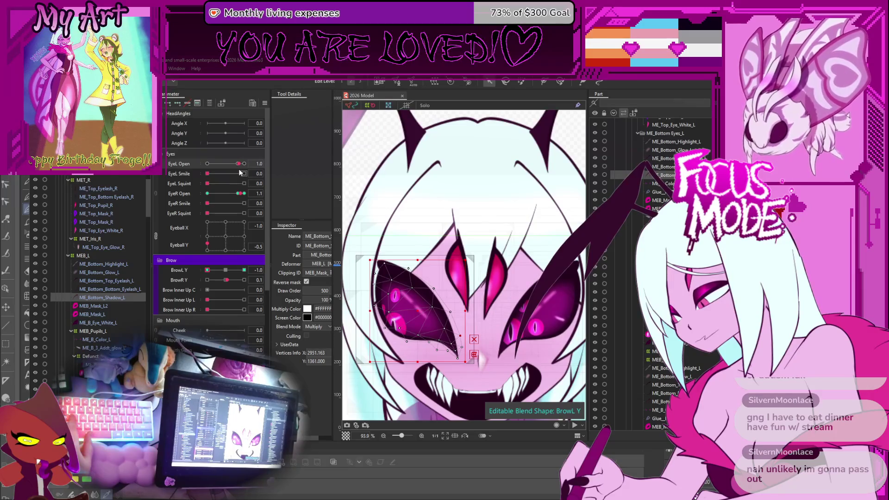
left_click_drag(239, 191, 240, 192)
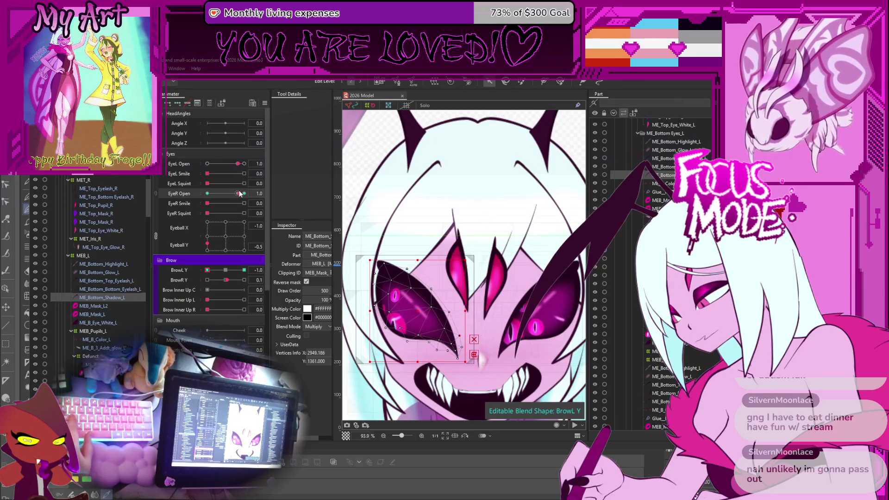
left_click_drag(254, 300, 235, 306)
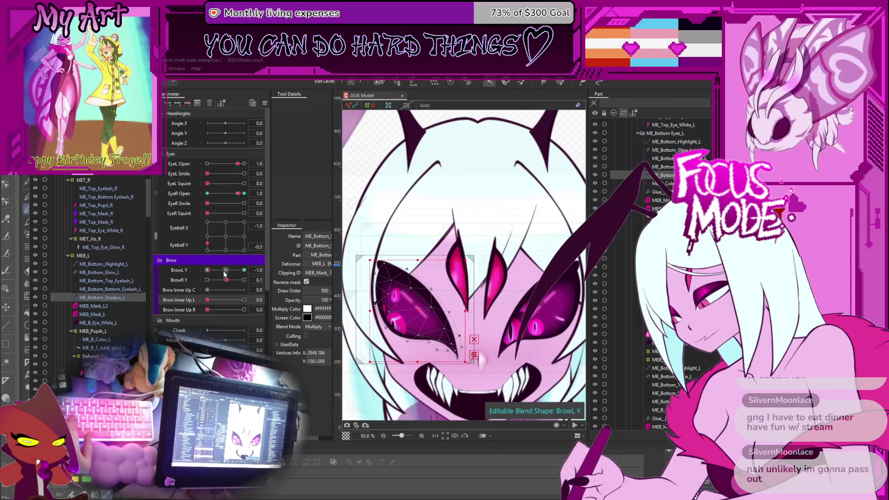
left_click_drag(224, 274, 270, 276)
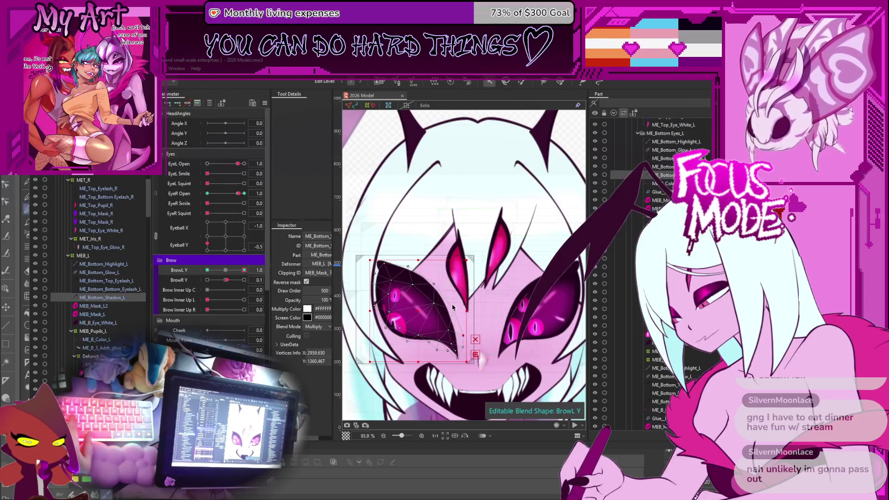
scroll(453, 307, "right", 3)
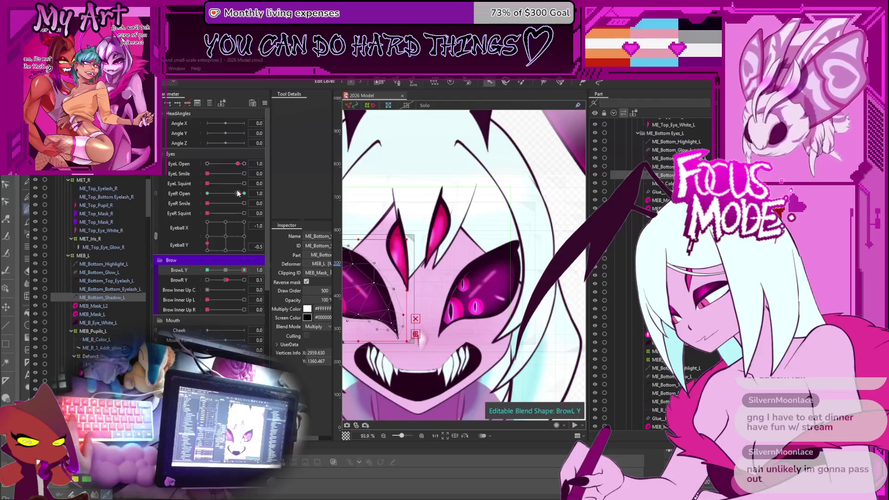
left_click(239, 193)
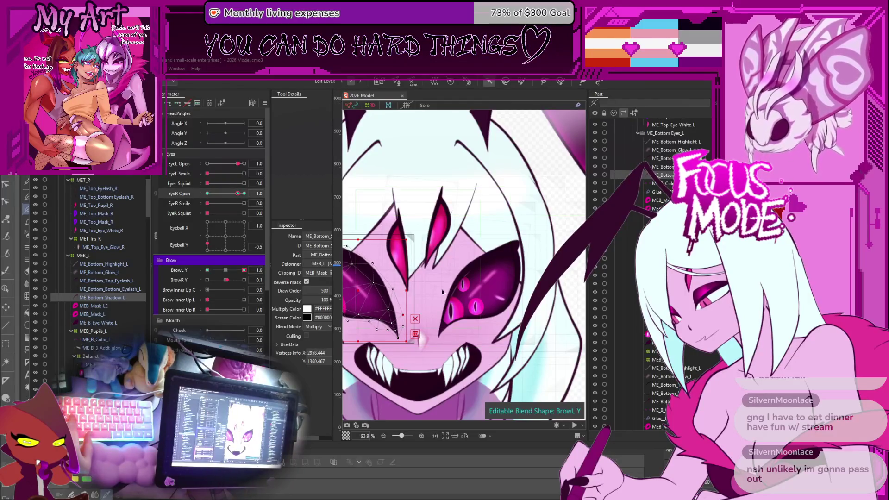
scroll(444, 313, "up", 2)
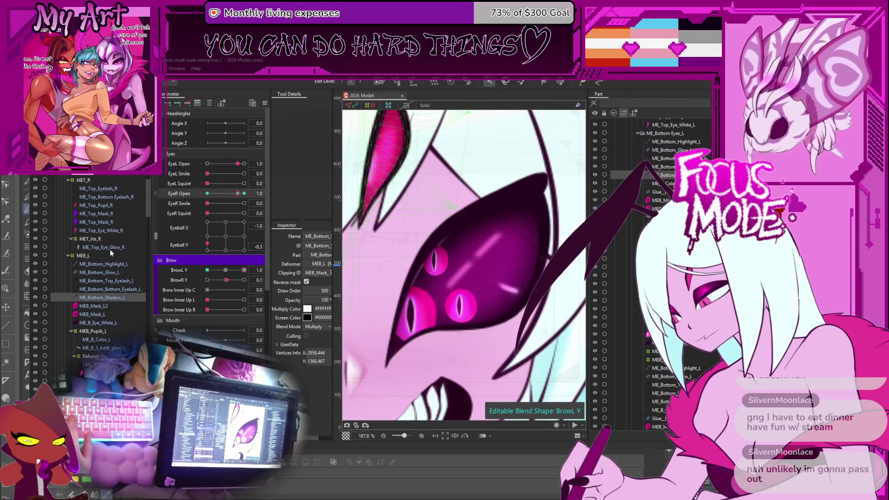
mouse_move(235, 283)
left_mouse_down()
mouse_move(217, 281)
mouse_move(226, 280)
left_mouse_up()
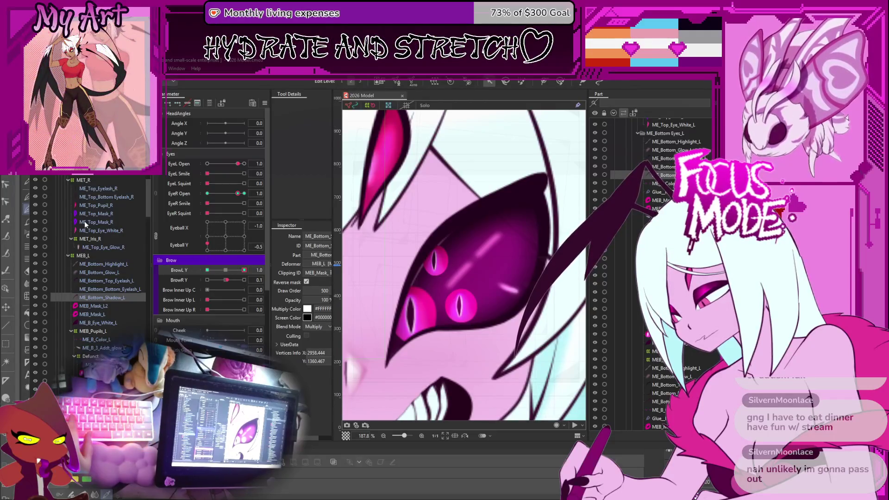
Step: Shift the MEB_Mask_L2 vertices down-right, then pick a vertex on the ME_Bottom_Shadow mesh
left_click(85, 306)
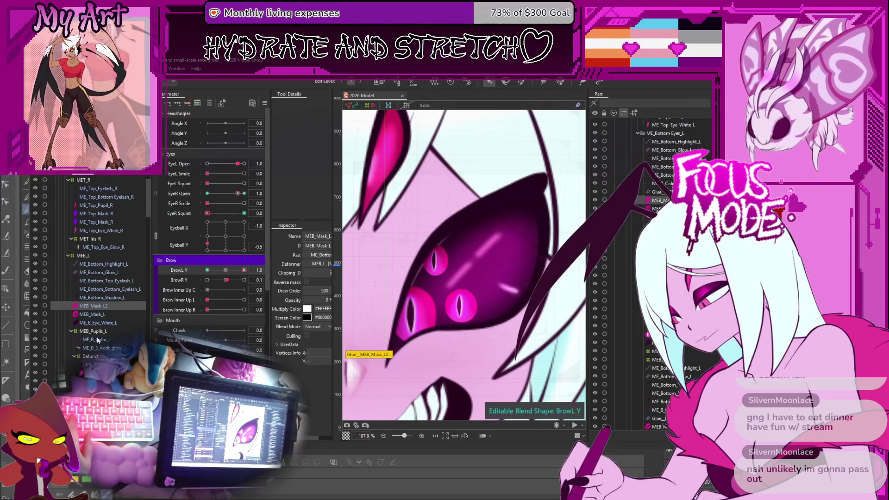
scroll(97, 341, "up", 3)
scroll(98, 341, "up", 3)
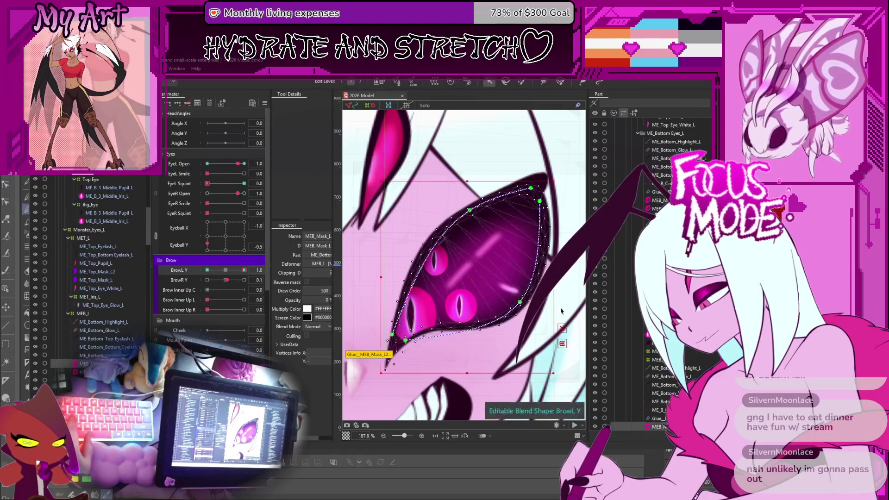
scroll(418, 258, "up", 2)
scroll(412, 272, "up", 2)
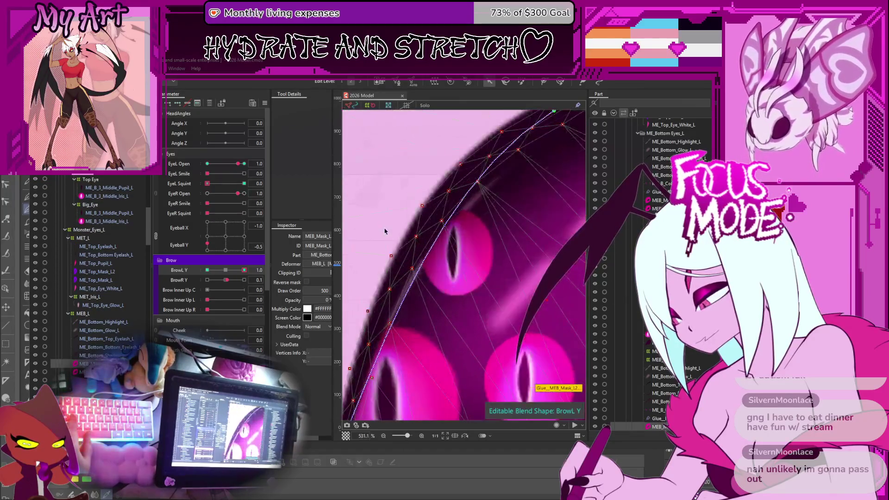
left_click(396, 241)
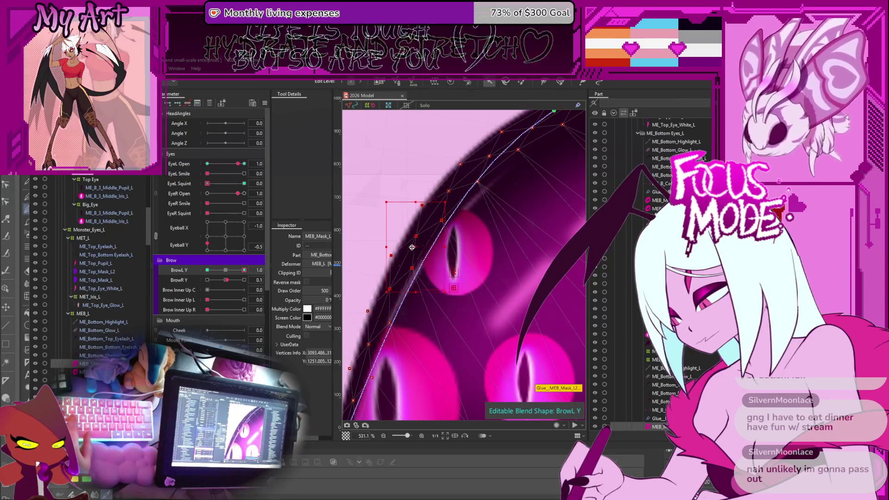
left_click_drag(397, 241, 411, 250)
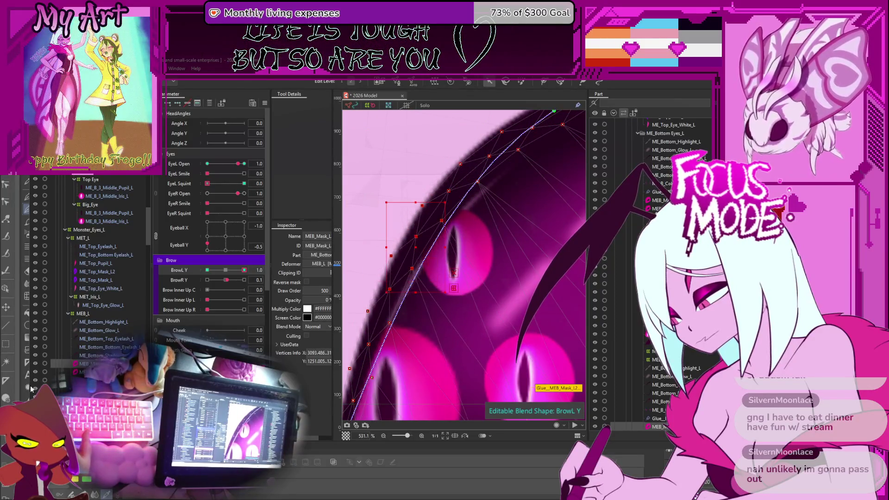
left_click(95, 356)
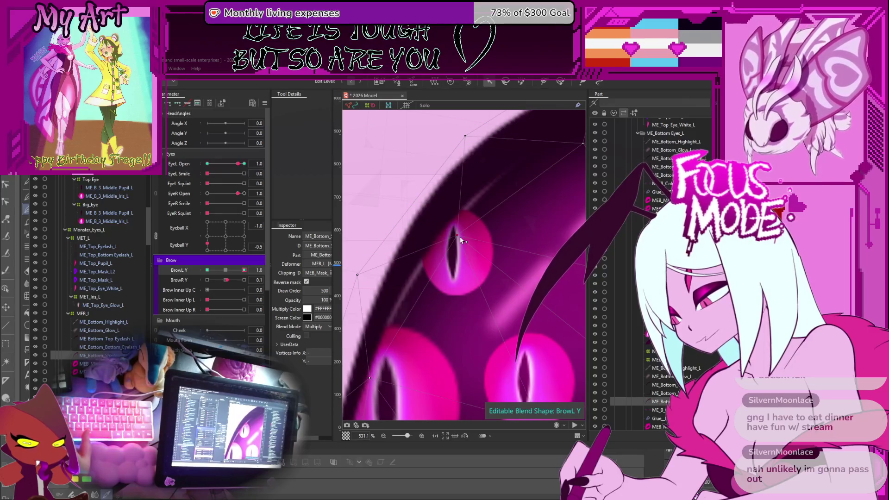
left_click(436, 239)
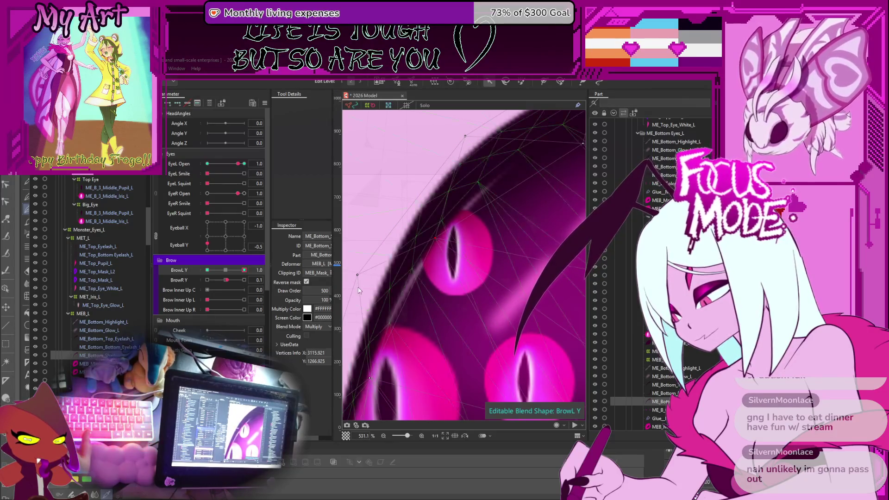
scroll(358, 290, "down", 5)
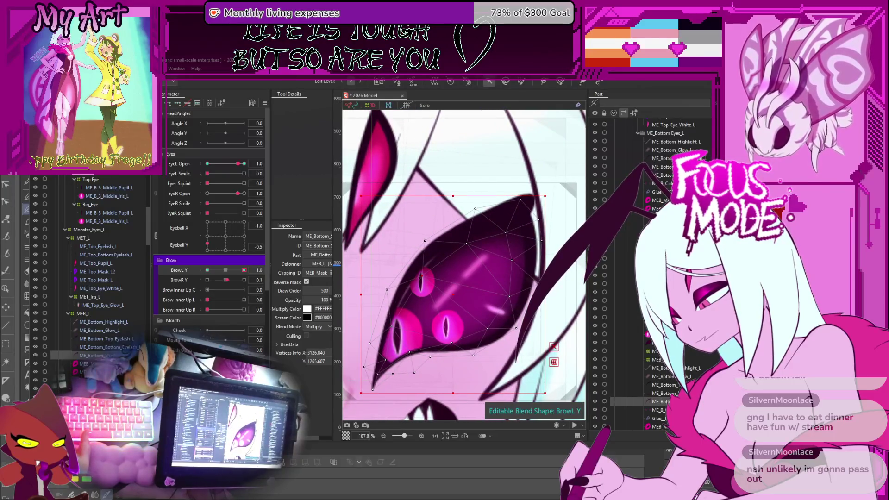
Step: Nudge the ME_B_Eye mesh vertices slightly up-left in the brow blend shape
left_click(419, 246)
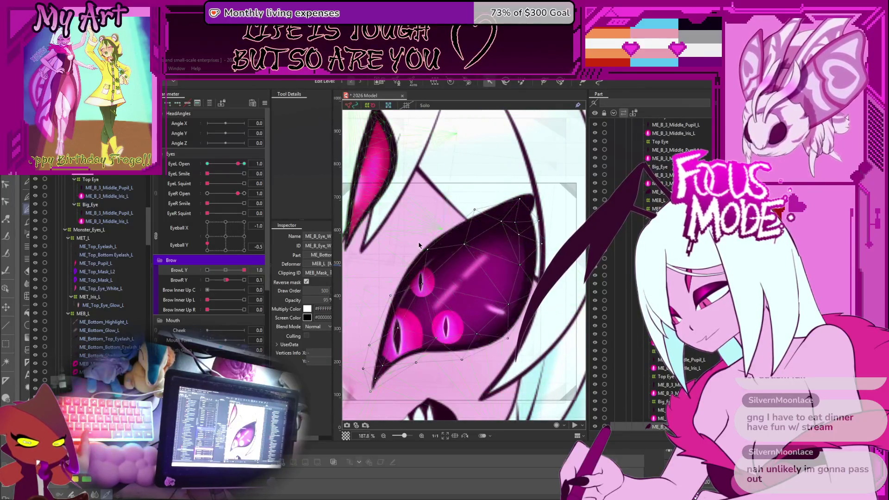
left_click(431, 254)
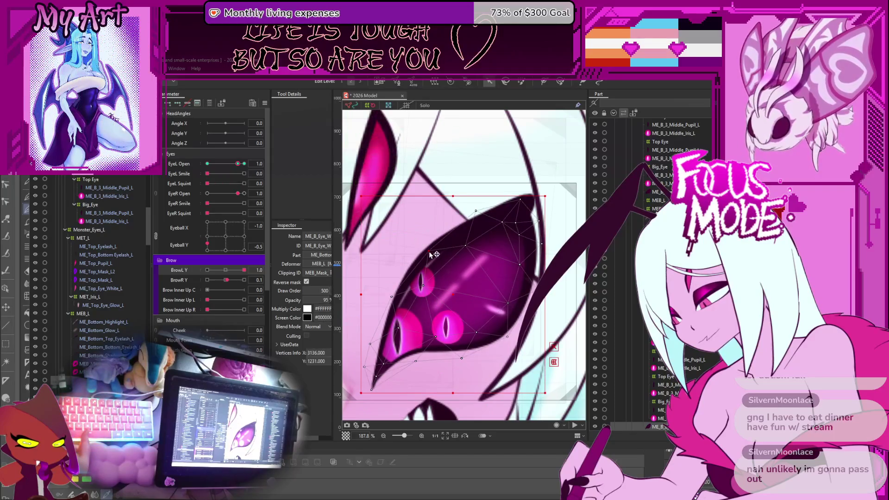
left_click_drag(423, 247, 419, 245)
left_click_drag(394, 292, 368, 280)
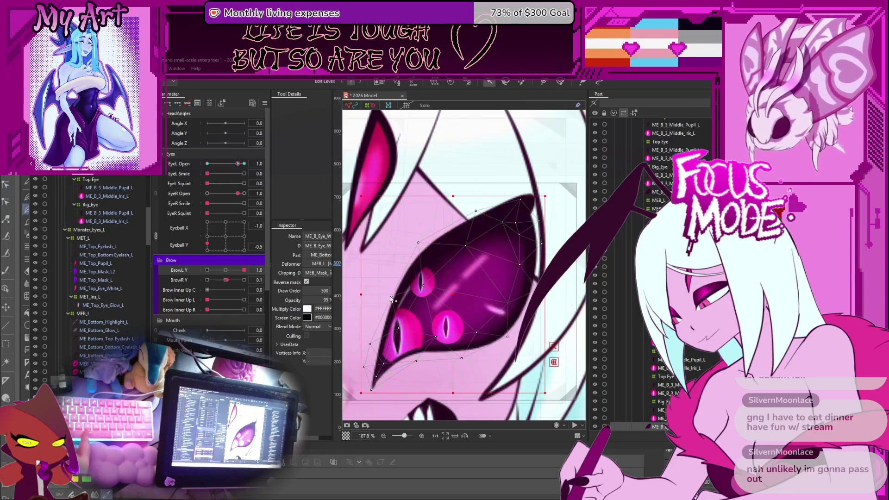
left_click(371, 293)
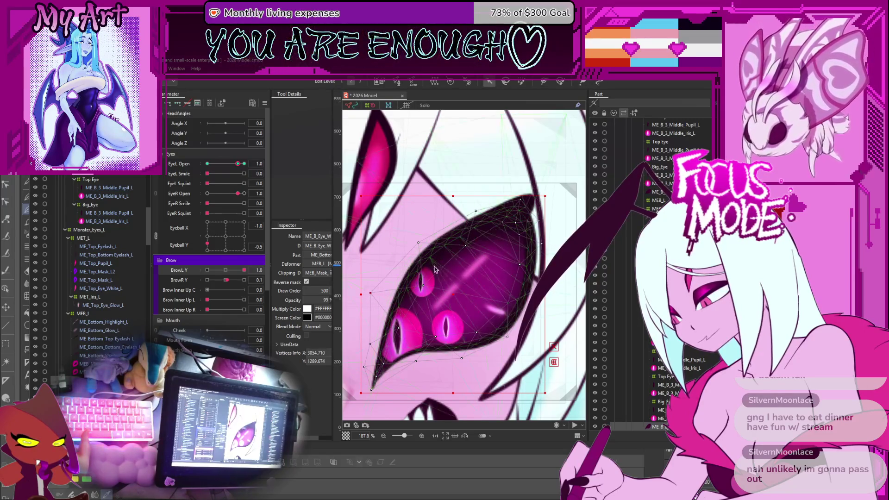
left_click(416, 239)
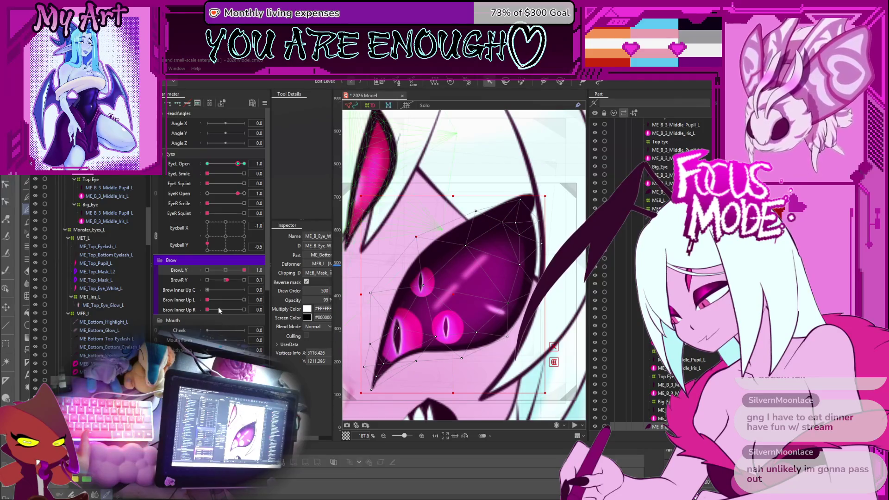
Step: Test the brows, ending at BrowL Y -1.0 and BrowR Y 1.0
mouse_move(226, 279)
left_mouse_down()
mouse_move(222, 271)
mouse_move(277, 272)
mouse_move(199, 270)
left_mouse_up()
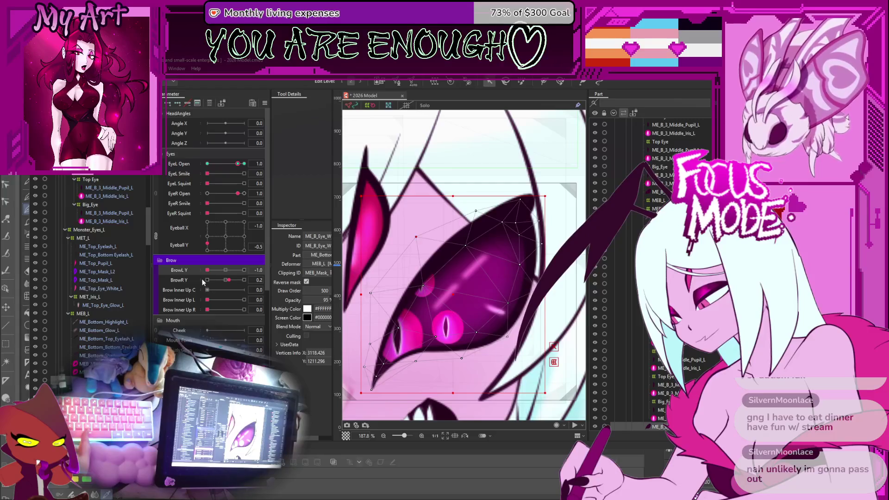
mouse_move(435, 249)
left_mouse_down()
mouse_move(438, 231)
mouse_move(517, 271)
mouse_move(480, 221)
left_mouse_up()
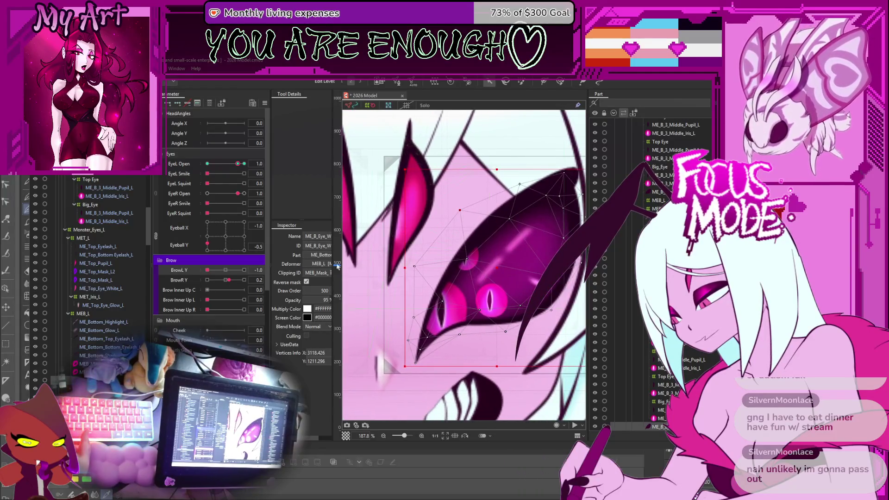
left_click(227, 280)
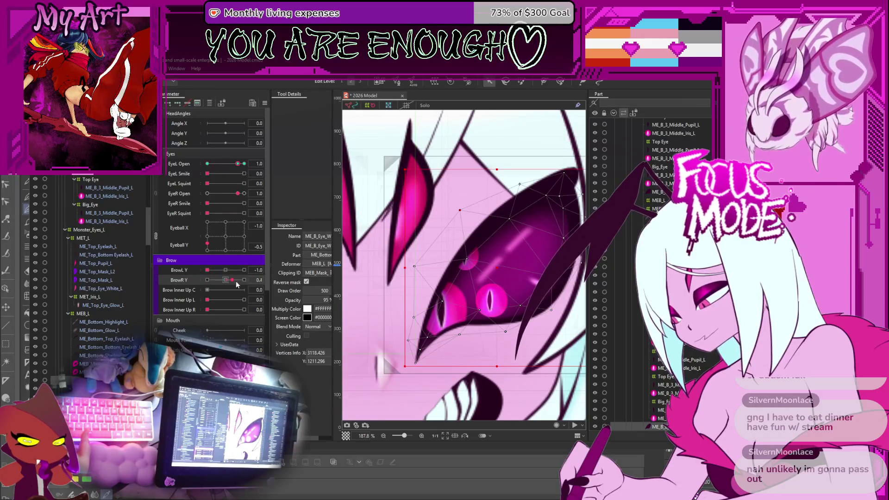
left_click_drag(237, 284, 247, 283)
scroll(434, 323, "down", 2)
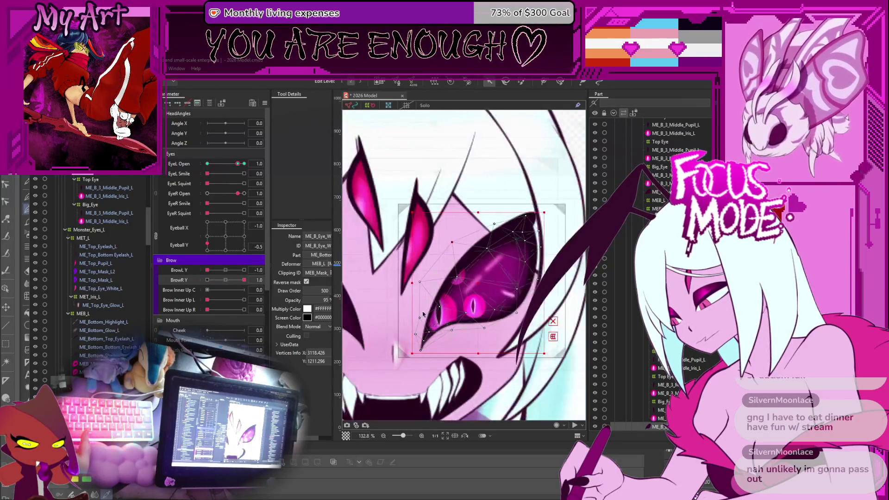
Step: Check the top eyelash and MEB_Mask_L meshes, then save the model
left_click(92, 342)
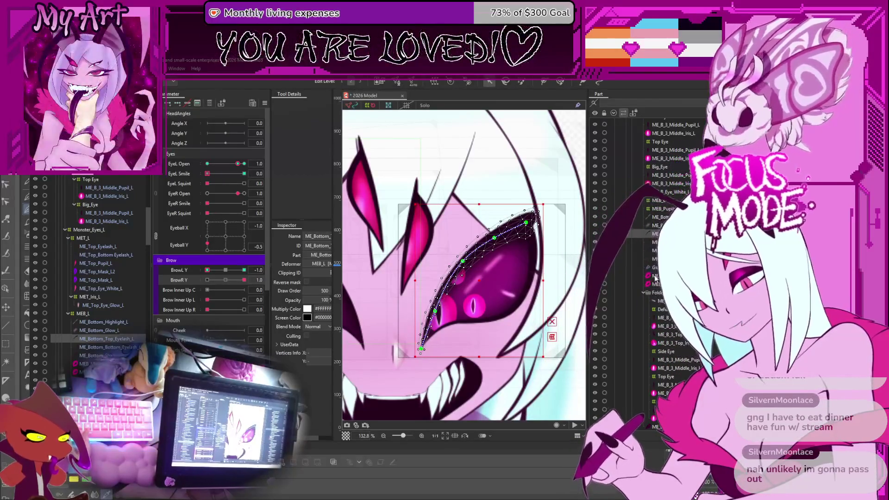
left_click(656, 277)
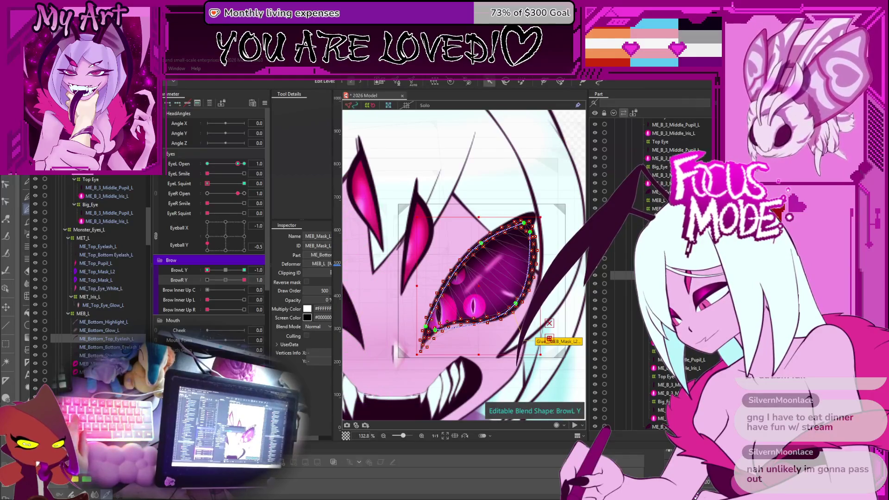
key("ctrl+s")
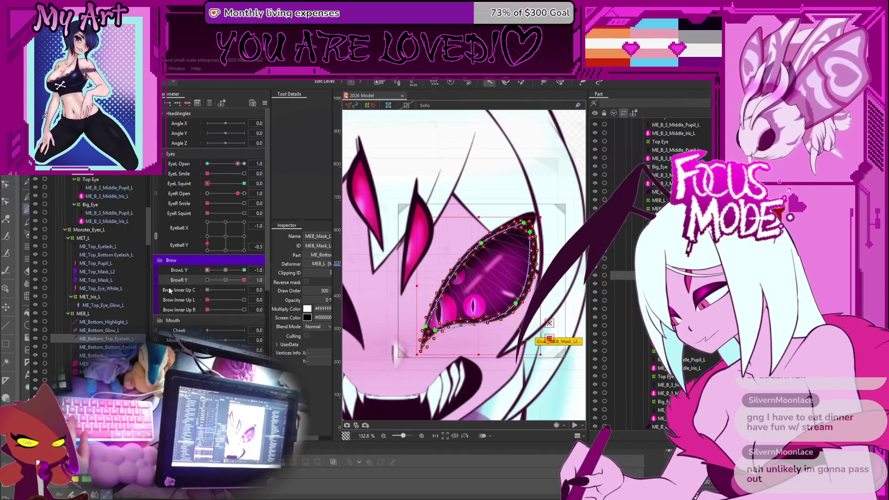
Step: Set BrowL Y to -1.0 while checking the left eyelash meshes
left_click(112, 255)
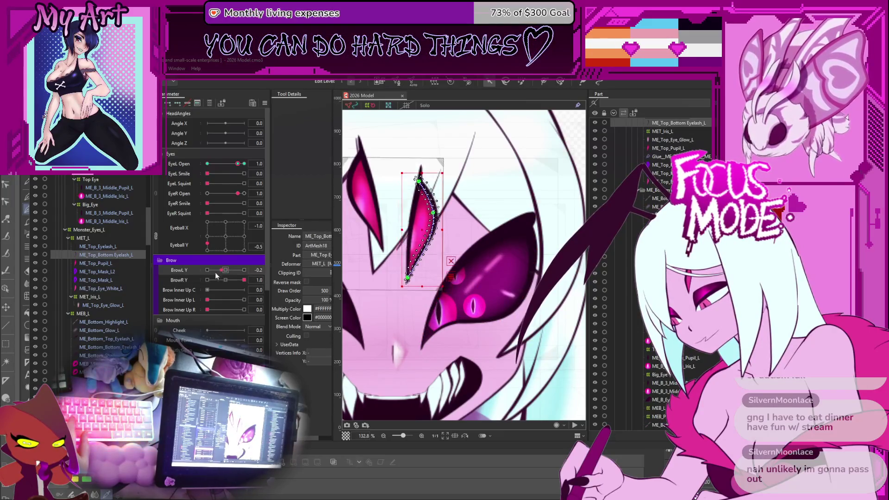
left_click_drag(207, 270, 157, 285)
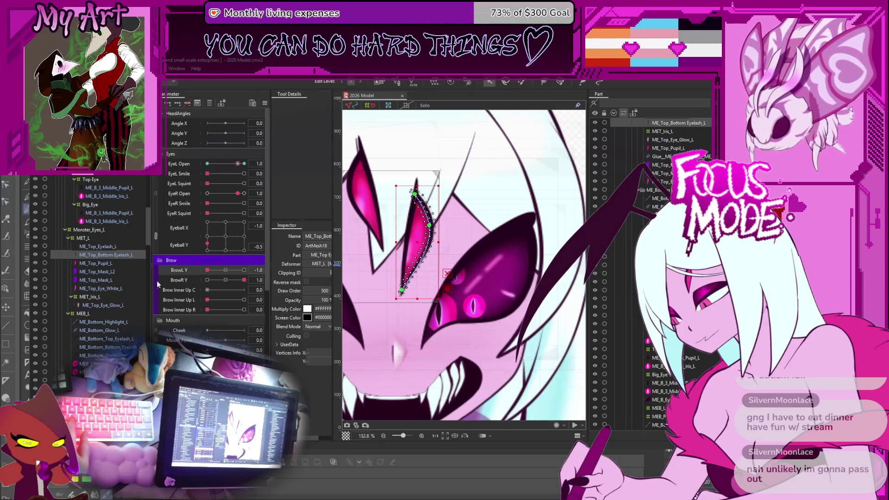
left_click(92, 347)
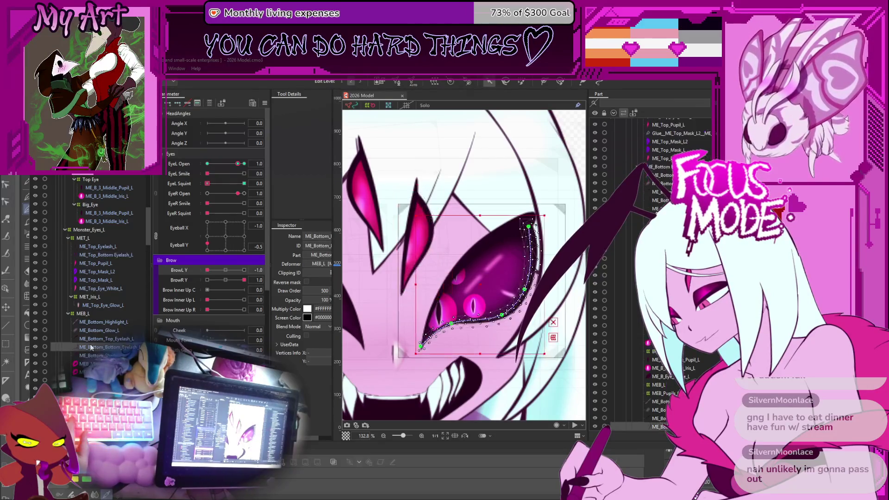
left_click(84, 338)
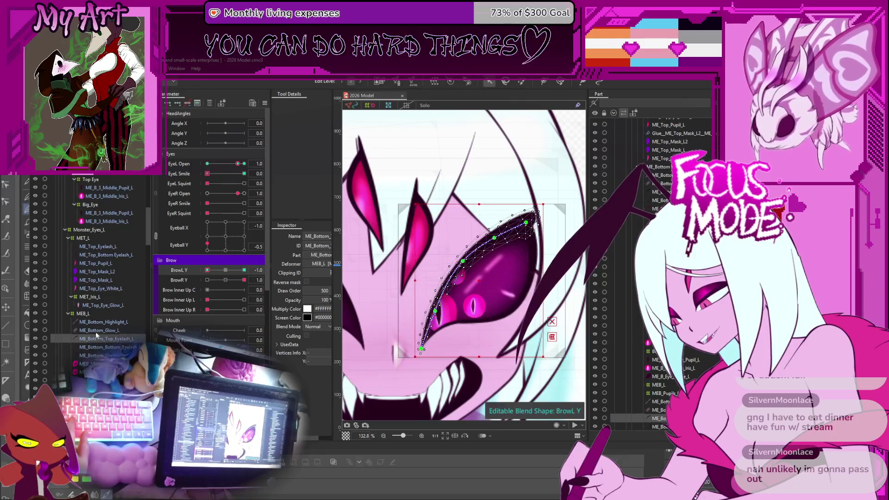
Step: Select MEB_Mask_L, ME_Bottom_Shadow and ME_Bottom_Top_Eyelash_L together
left_click(82, 365)
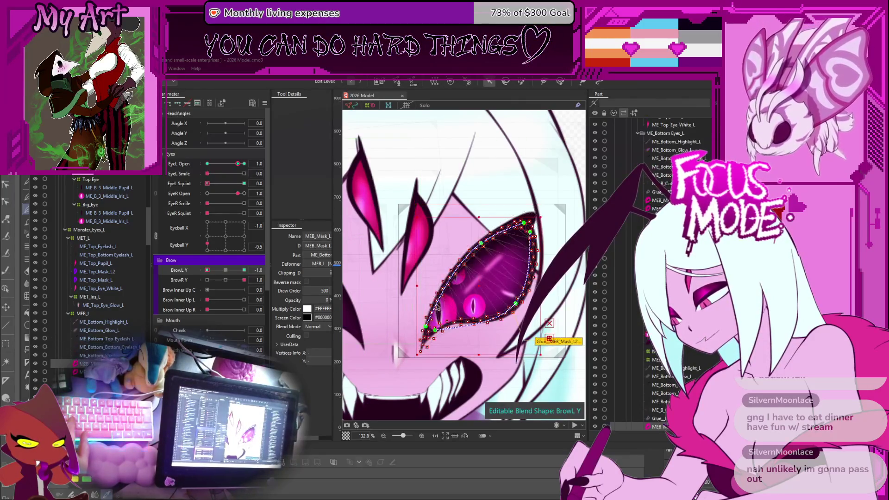
scroll(449, 293, "up", 3)
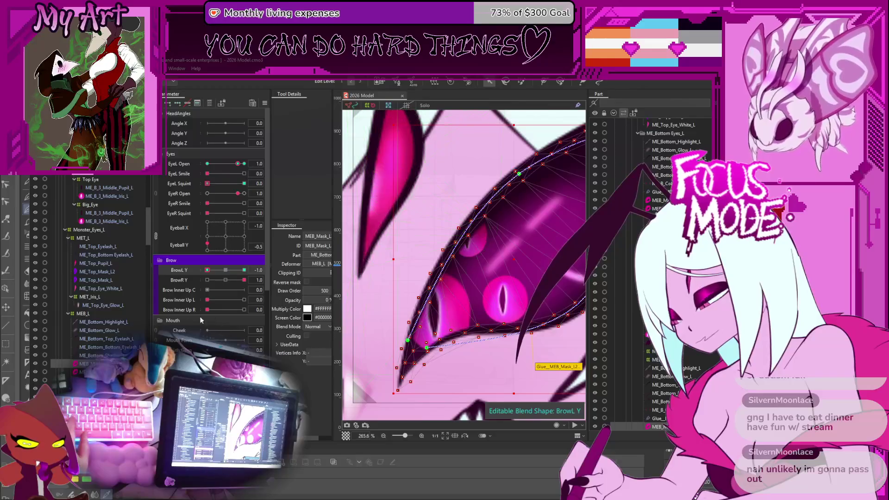
left_click(98, 356, "ctrl")
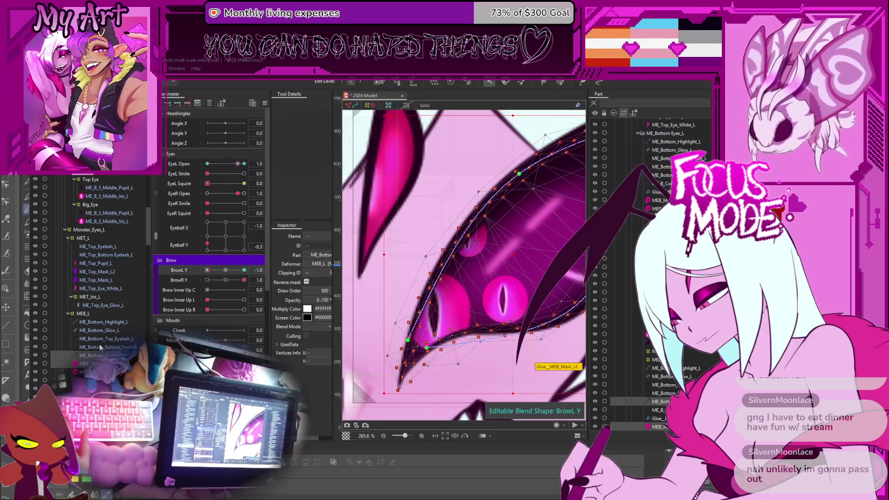
left_click(108, 342, "ctrl")
scroll(432, 293, "down", 2)
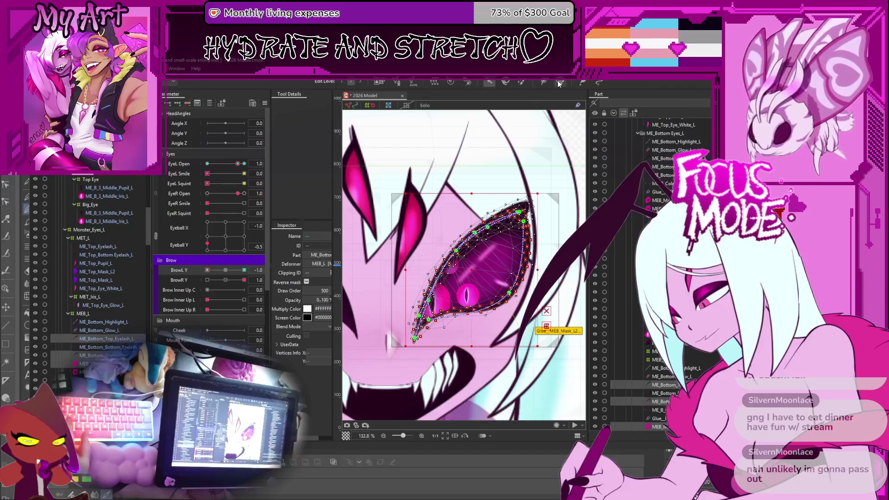
left_click(113, 352)
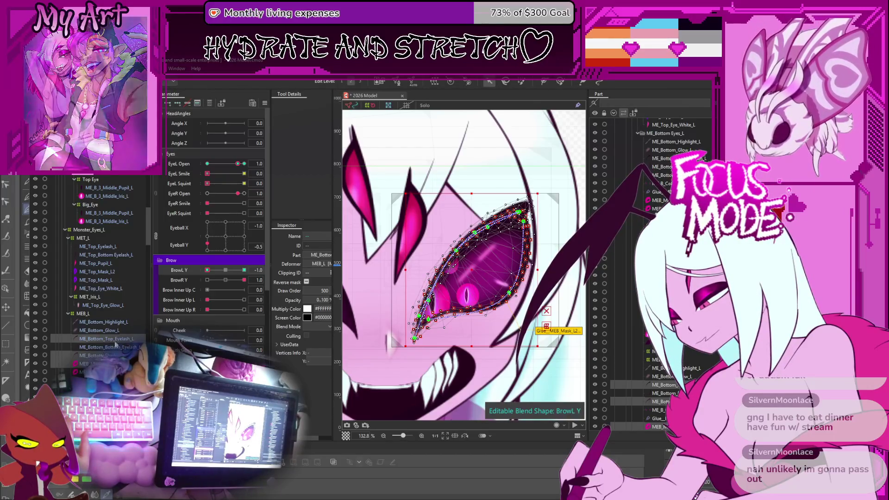
Step: Enlarge the weight brush and paint the eye's upper-left area
key("g")
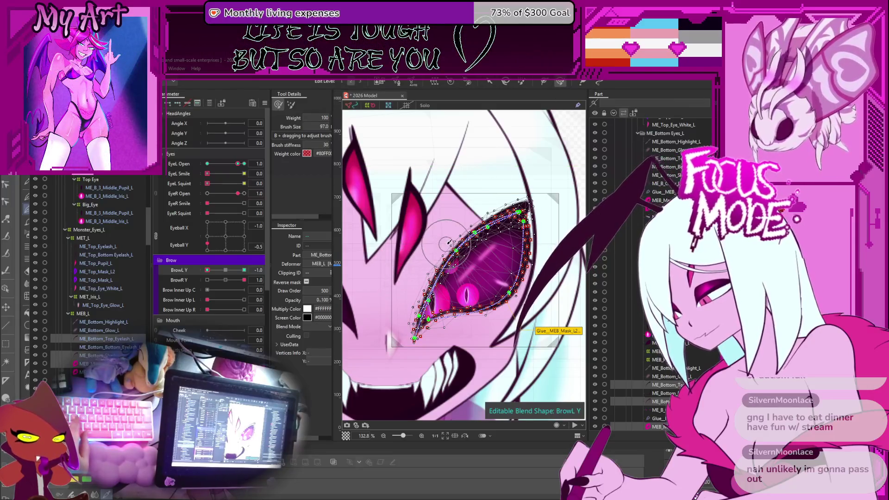
left_click_drag(500, 252, 509, 256)
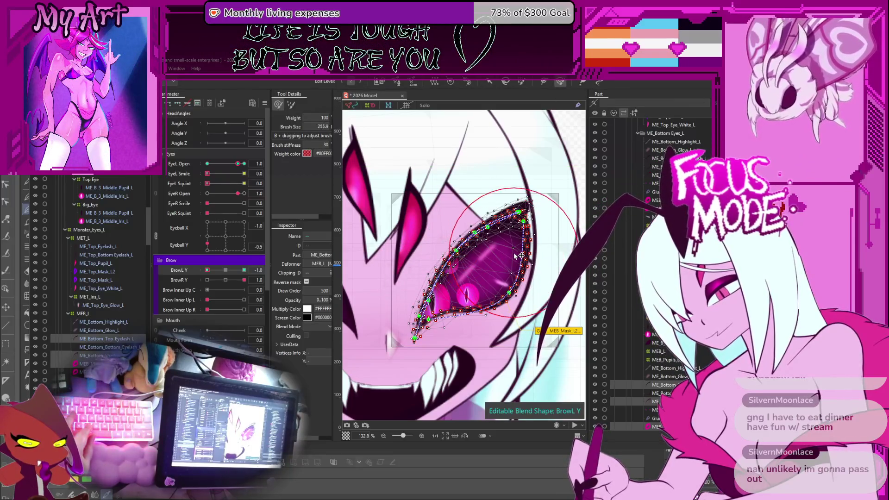
scroll(436, 259, "up", 3)
mouse_move(435, 262)
left_mouse_down()
mouse_move(435, 278)
mouse_move(425, 279)
mouse_move(407, 263)
mouse_move(446, 274)
left_mouse_up()
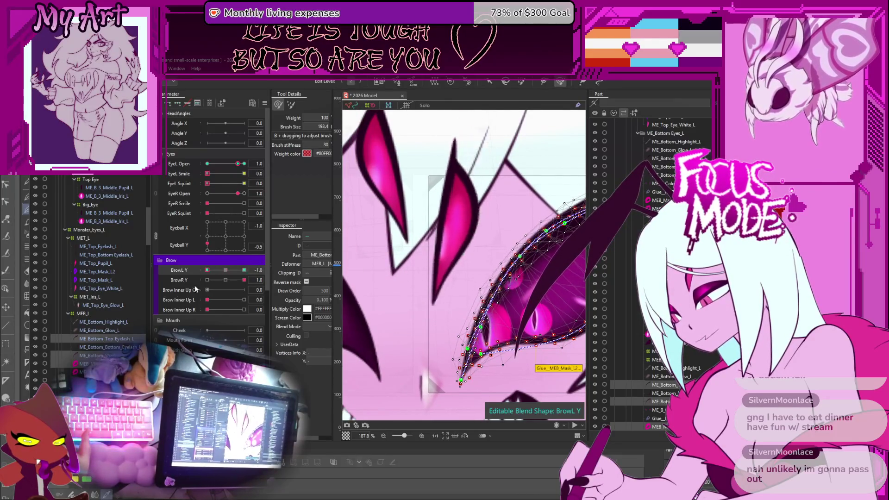
Step: Preview BrowL Y at -1.0 and 0.8, then brush the eye's upper and upper-left edges
mouse_move(211, 297)
left_mouse_down()
mouse_move(241, 298)
mouse_move(208, 299)
left_mouse_up()
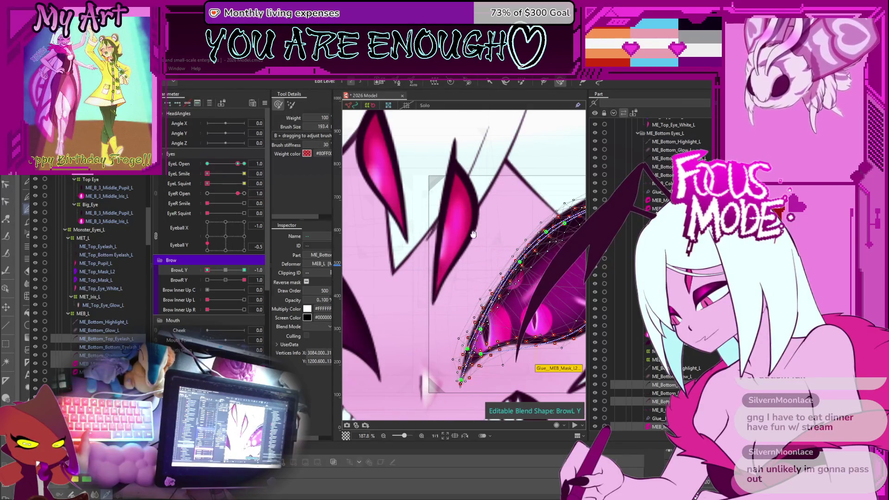
left_click_drag(473, 234, 431, 234)
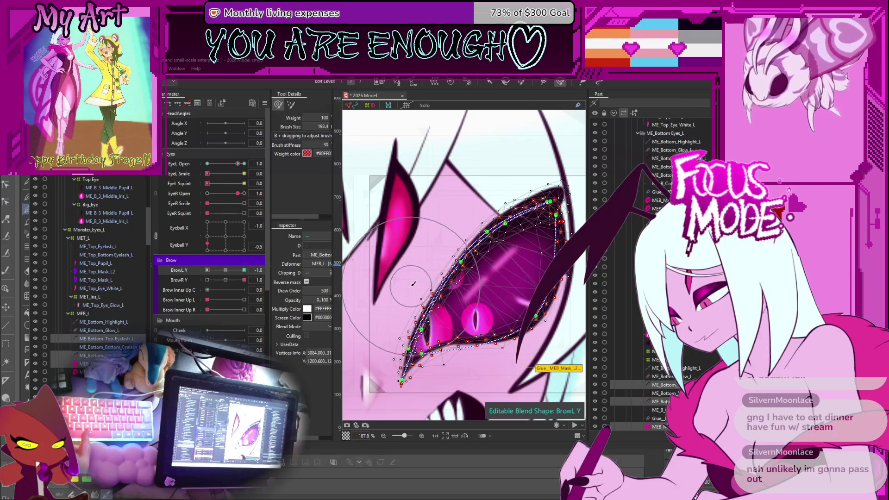
left_click_drag(246, 275, 207, 284)
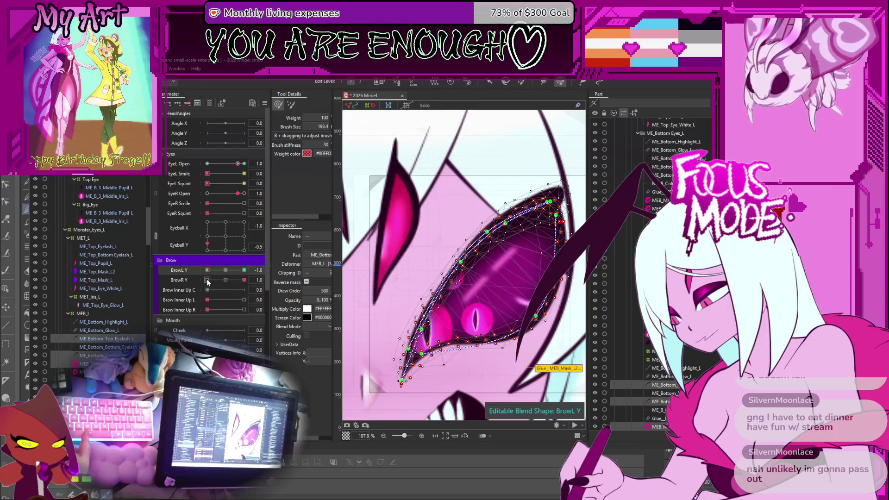
mouse_move(488, 215)
left_mouse_down()
mouse_move(514, 199)
mouse_move(472, 226)
mouse_move(486, 208)
left_mouse_up()
mouse_move(446, 254)
left_mouse_down()
mouse_move(438, 268)
mouse_move(461, 228)
left_mouse_up()
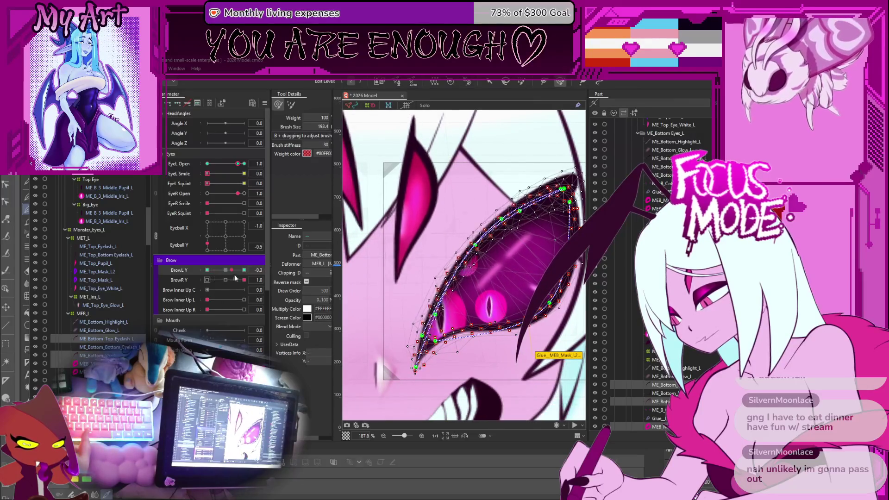
Step: Return to the selection tool, zoom out and select the Adelia_Eyes warp deformer
key("v")
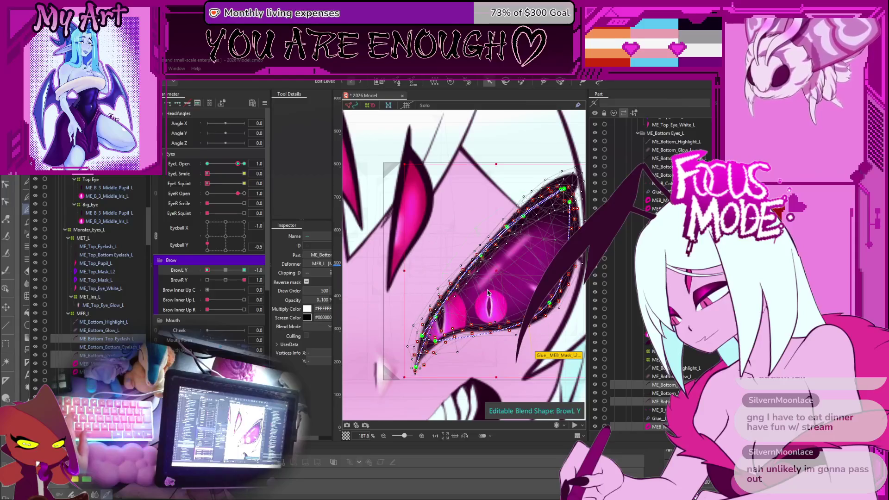
scroll(487, 276, "down", 5)
left_click(556, 250)
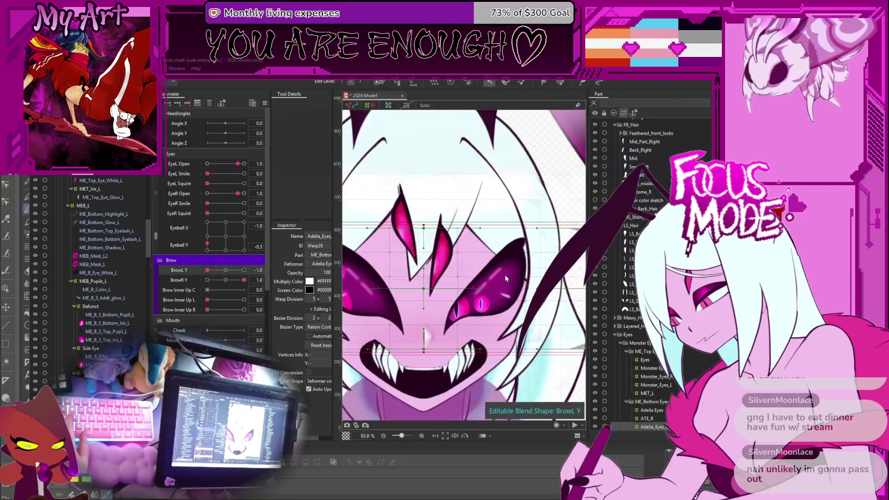
Step: Set BrowR Y to -0.1, briefly resetting BrowL Y and undoing it back to -1.0
scroll(505, 282, "up", 2)
left_click_drag(212, 279, 223, 288)
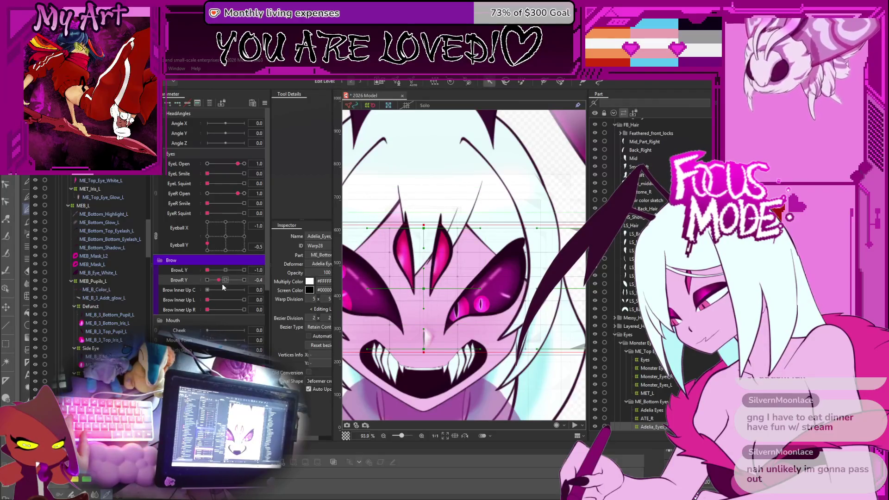
left_click(225, 270)
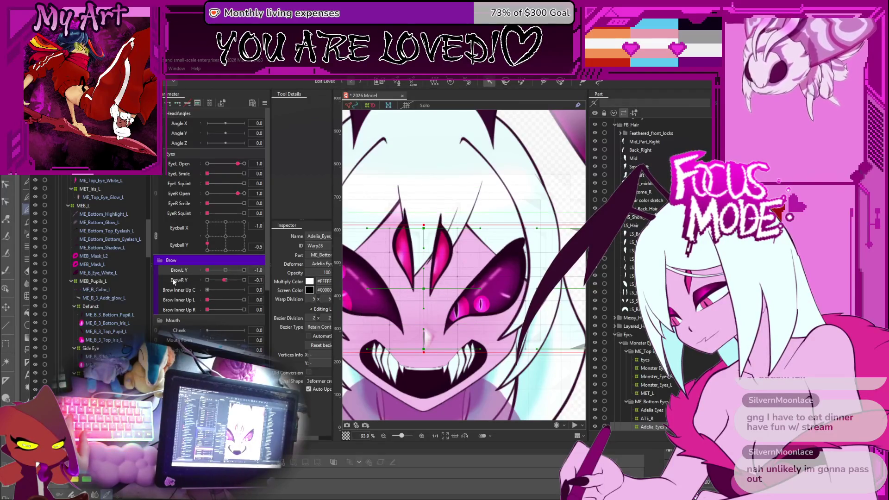
key("ctrl+z")
Step: Aim the eyeballs nearly straight ahead (X 0.2, Y 0.1) and select ME_Bottom_Top_Eyelash_L
mouse_move(207, 244)
left_mouse_down()
mouse_move(244, 242)
mouse_move(230, 237)
left_mouse_up()
left_click_drag(414, 246, 440, 233)
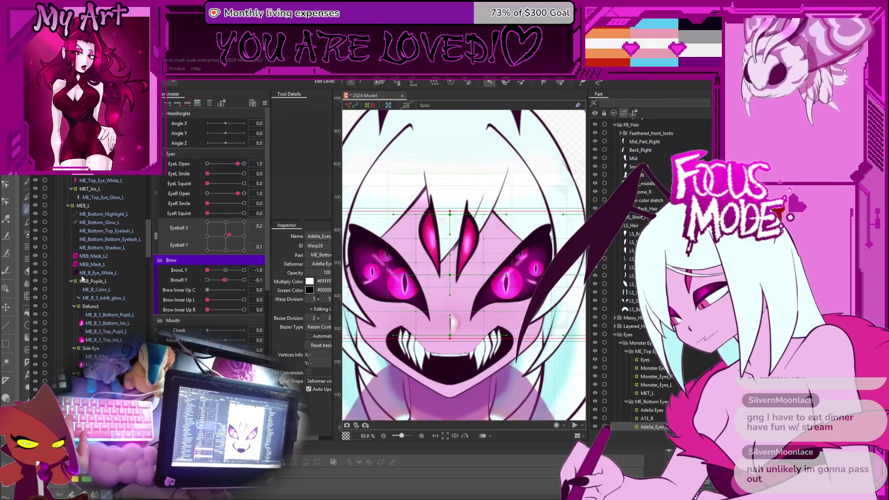
left_click(98, 234)
scroll(97, 278, "down", 2)
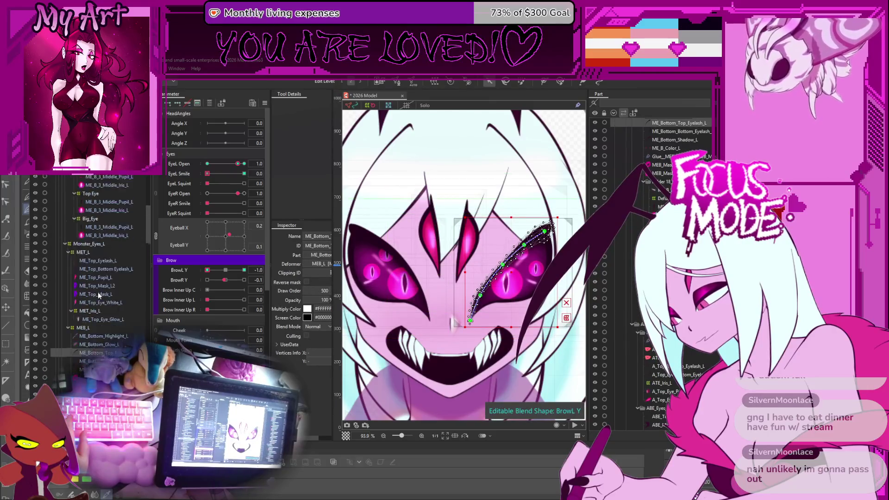
Step: Select MEB_Mask_L2, ME_Bottom_Shadow_L and both eyelash layers together
left_click(95, 228)
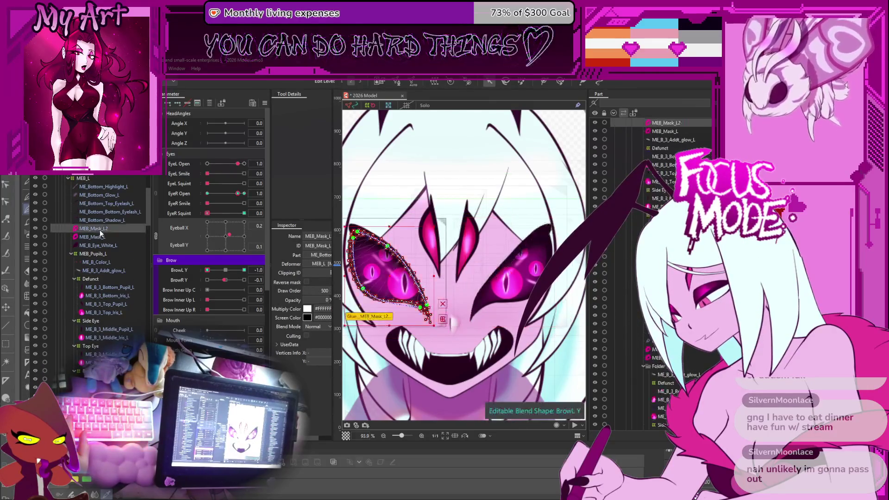
left_click(105, 220, "ctrl")
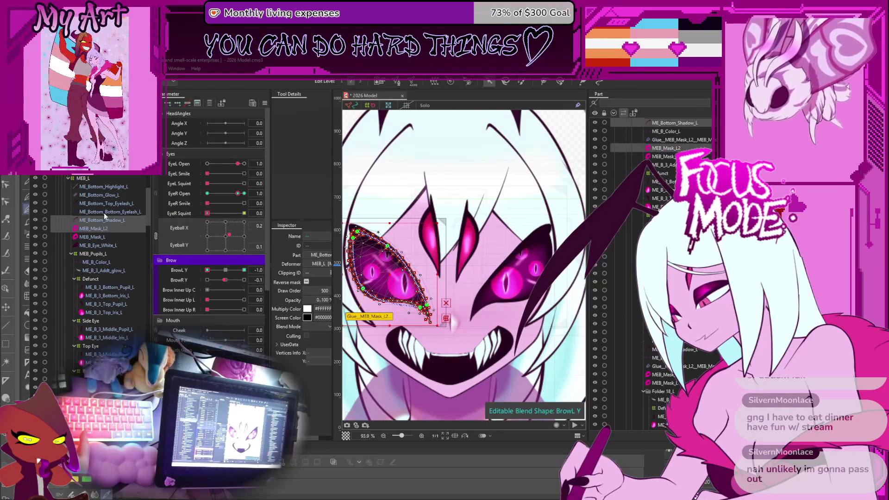
left_click(104, 212, "ctrl")
left_click(104, 212, "ctrl")
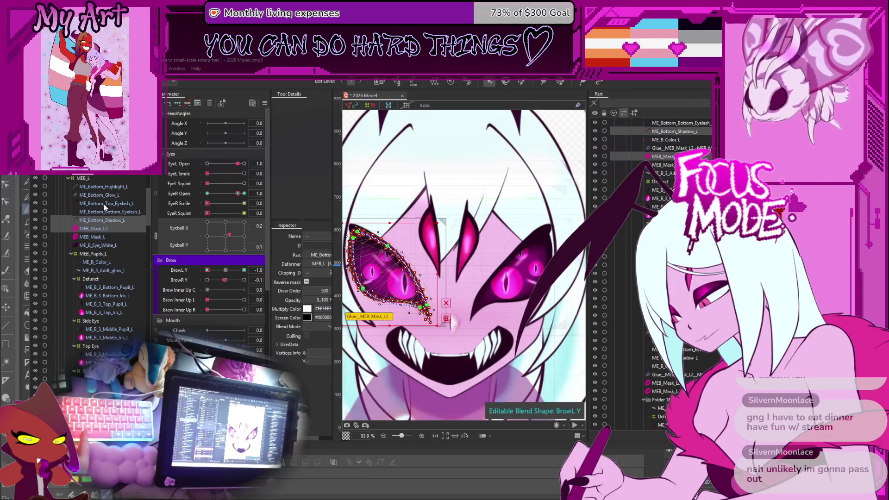
left_click(103, 204, "shift")
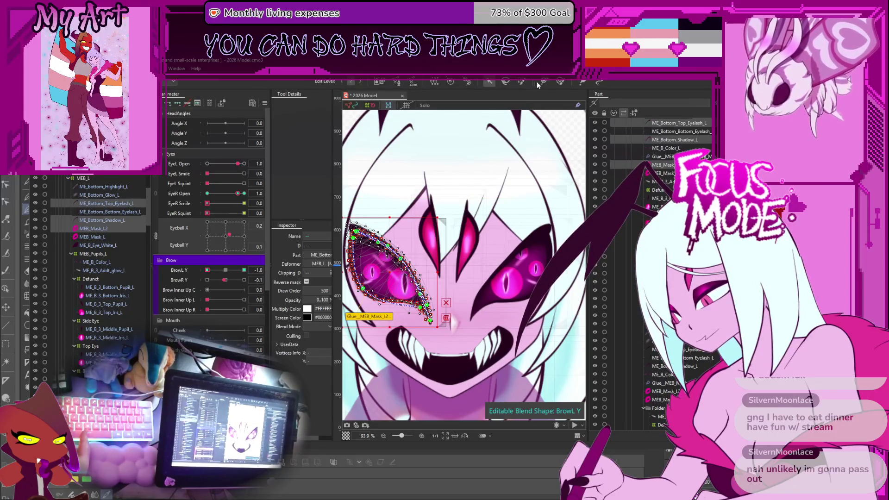
Step: Paint weight along the eye mesh's upper edge toward the upper-left corner
left_click(560, 82)
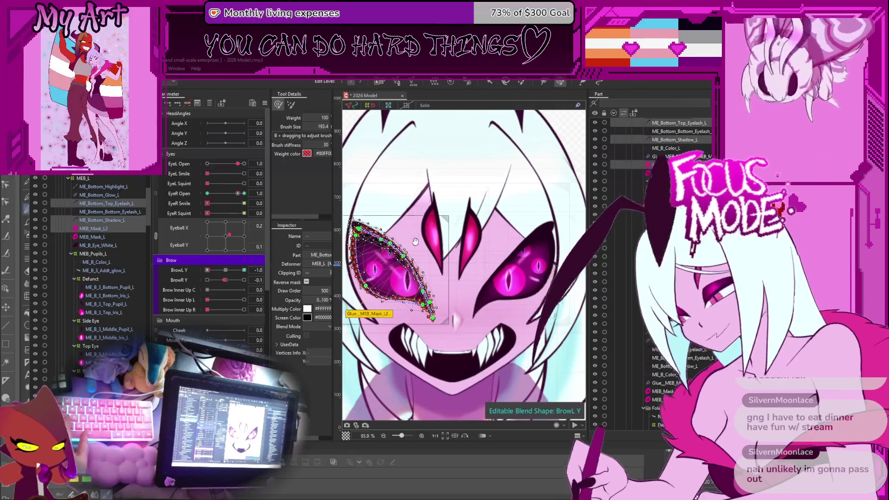
scroll(416, 241, "up", 4)
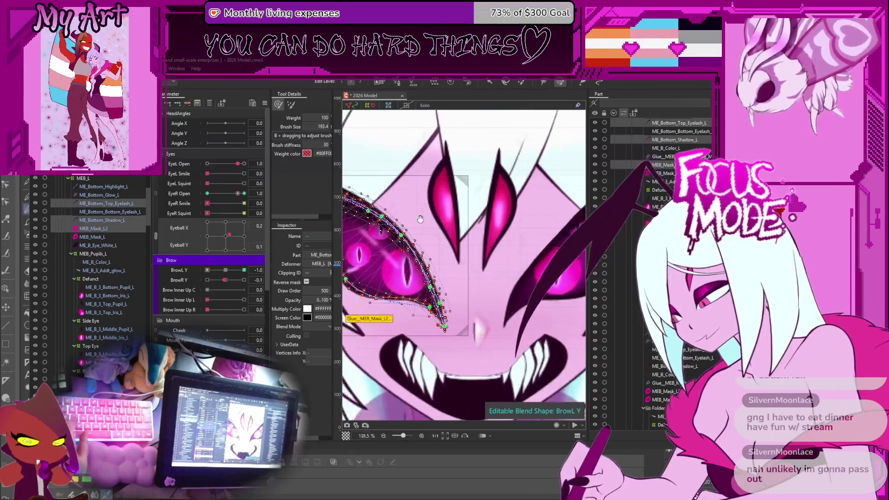
left_click_drag(420, 219, 476, 233)
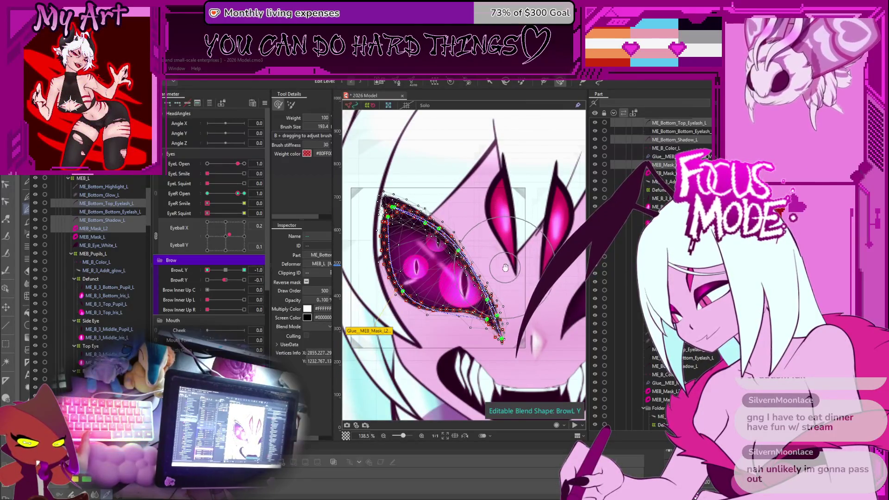
left_click_drag(506, 268, 484, 267)
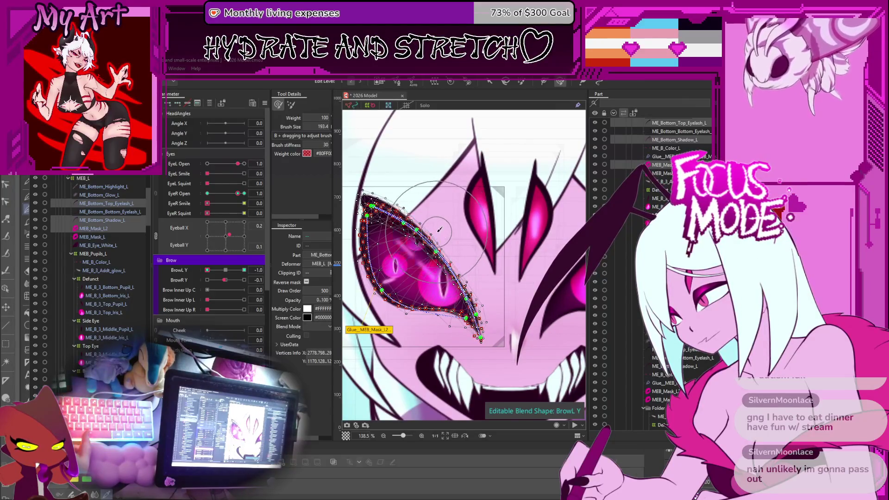
left_click_drag(439, 229, 437, 243)
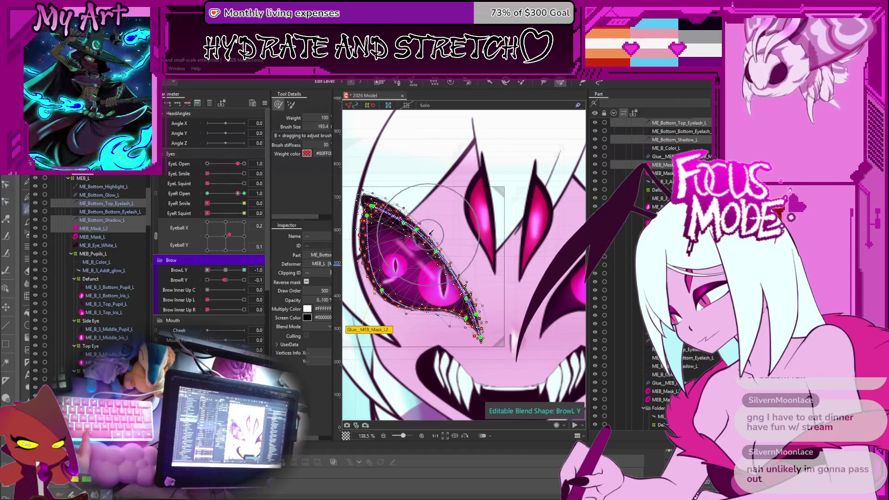
mouse_move(432, 239)
left_mouse_down()
mouse_move(415, 185)
mouse_move(398, 213)
mouse_move(419, 217)
left_mouse_up()
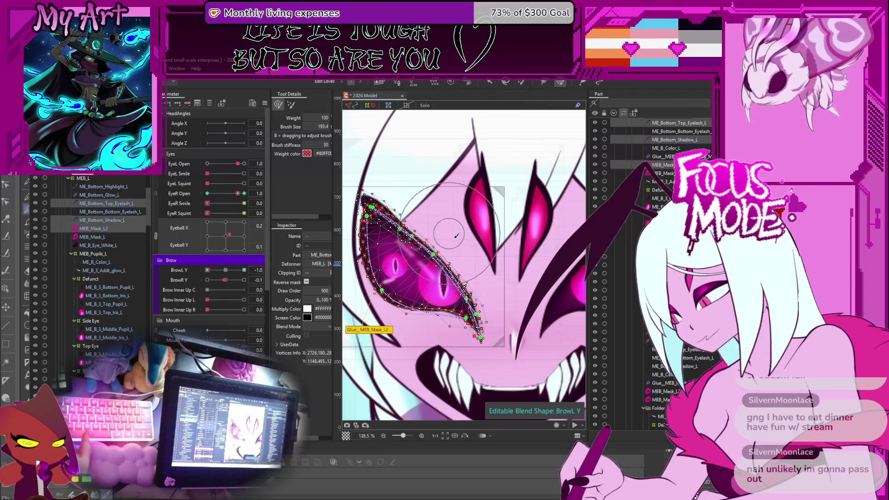
Step: Exit weight painting, test the BrowL Y slider, and open the left eye mask mesh
left_click_drag(473, 255, 443, 257)
scroll(468, 254, "down", 2)
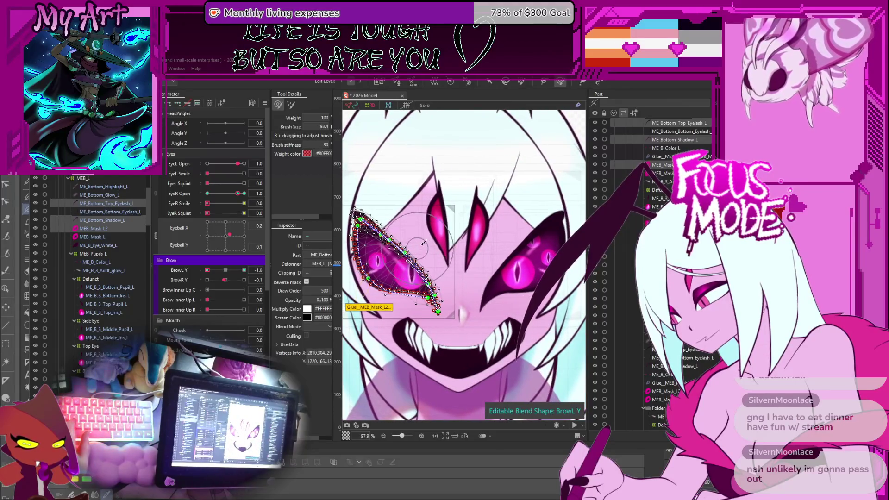
scroll(425, 251, "down", 4)
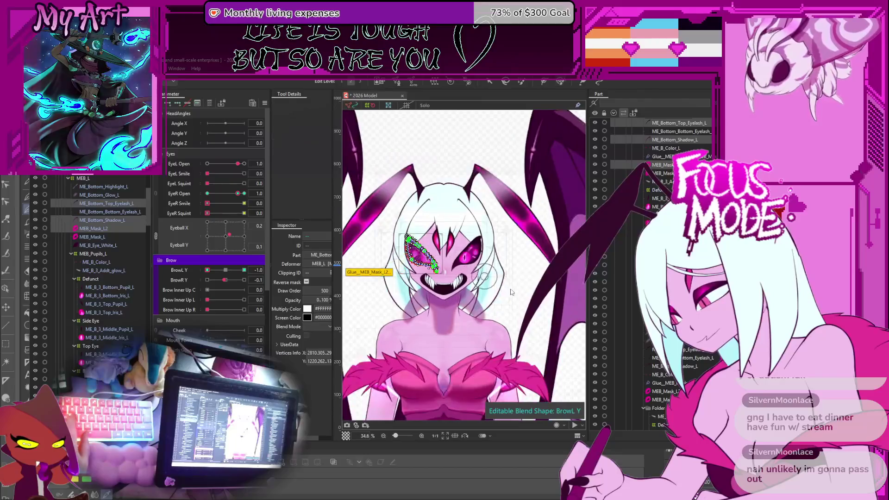
key("Escape")
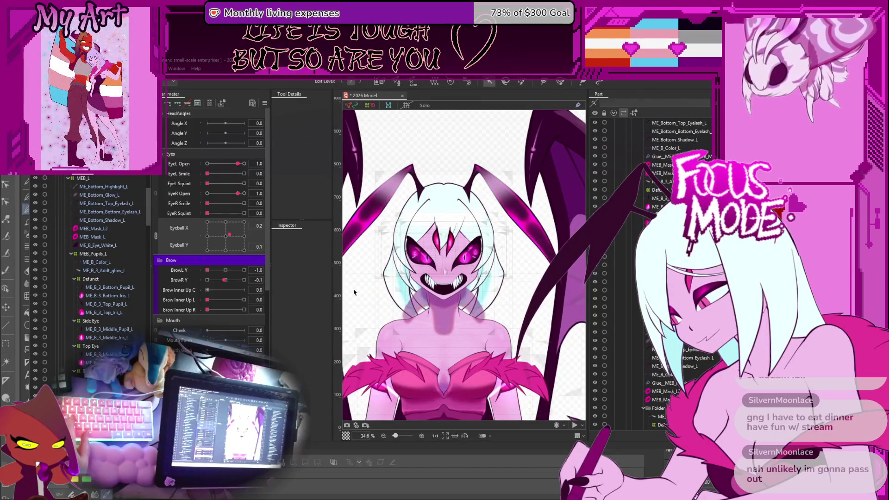
left_click(224, 270)
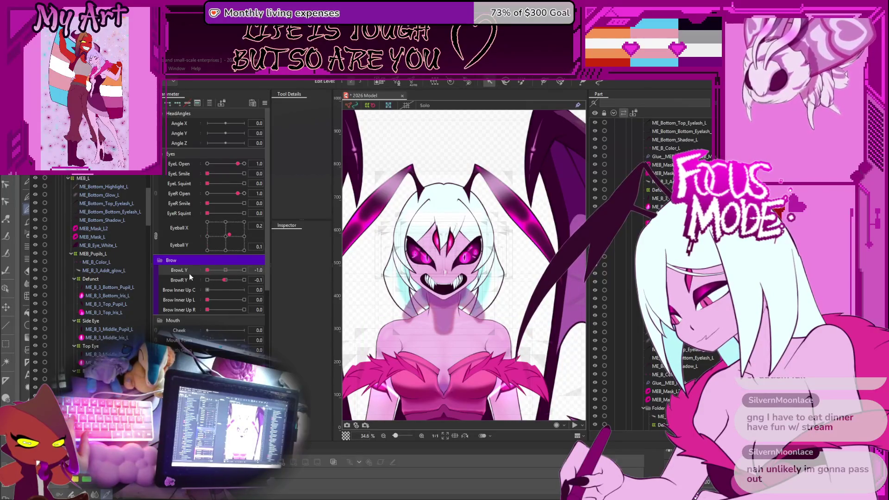
scroll(370, 250, "up", 3)
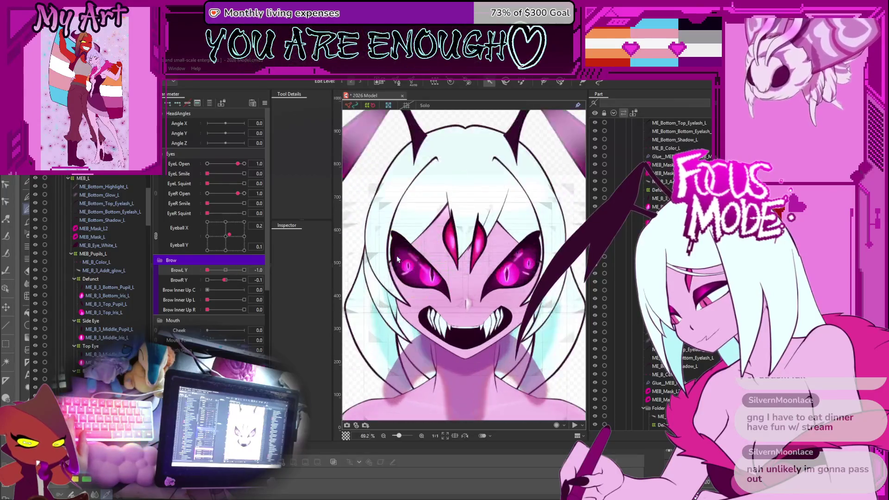
left_click(407, 245)
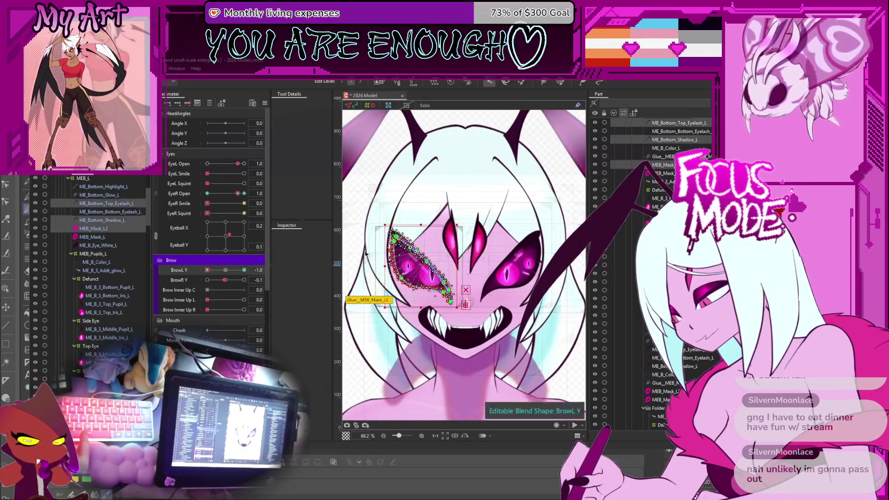
Step: Paint more glue weight onto the Glue_MEB_Mask_L2 mesh with the weight brush
key("ctrl+z")
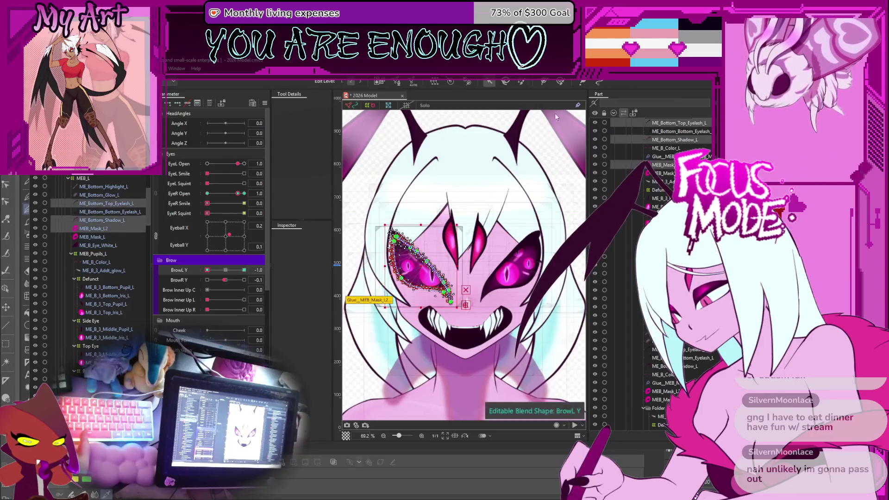
key("ctrl+y")
left_click(561, 82)
scroll(440, 244, "up", 2)
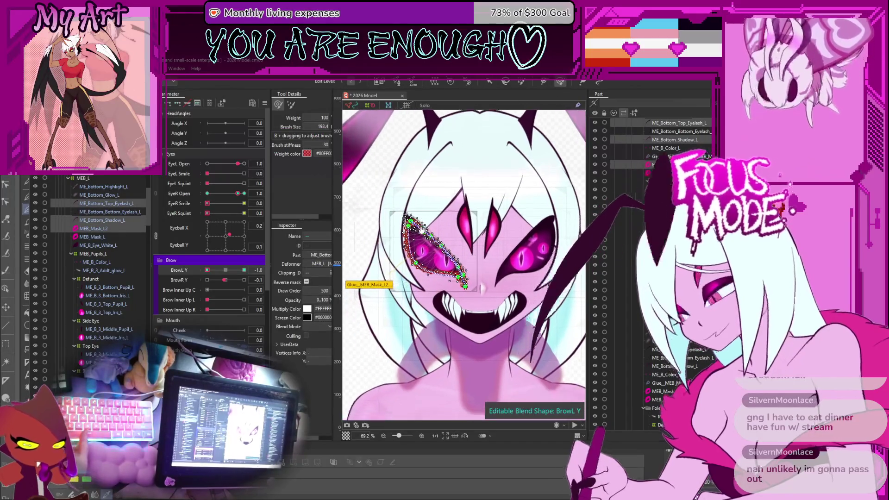
scroll(440, 245, "up", 2)
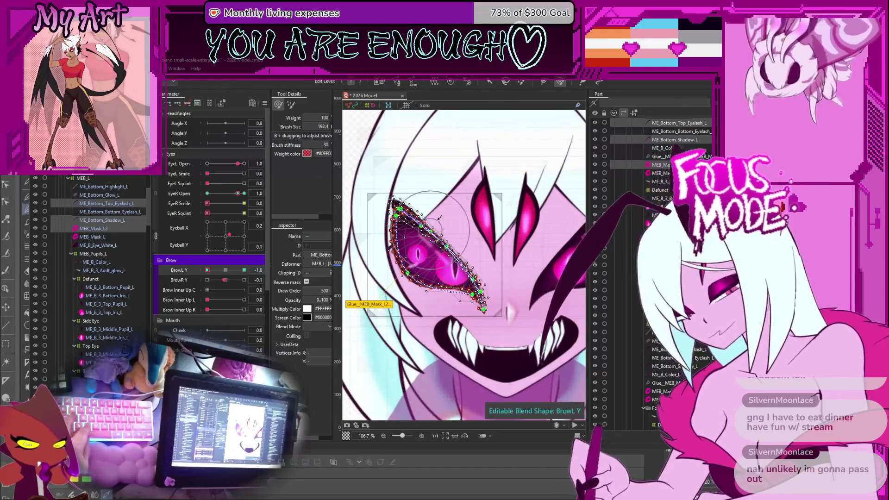
left_click_drag(463, 204, 445, 200)
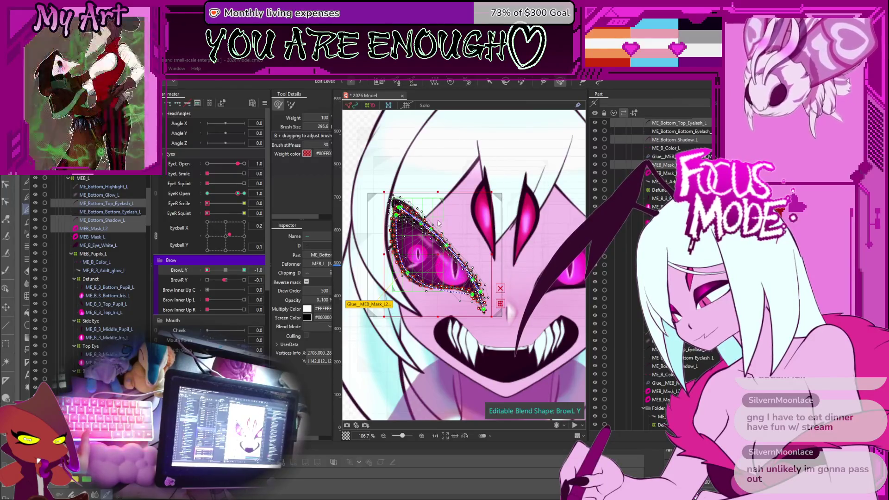
Step: Return to the full-strength weight brush and shrink it to size 186
key("Escape")
scroll(440, 220, "up", 4)
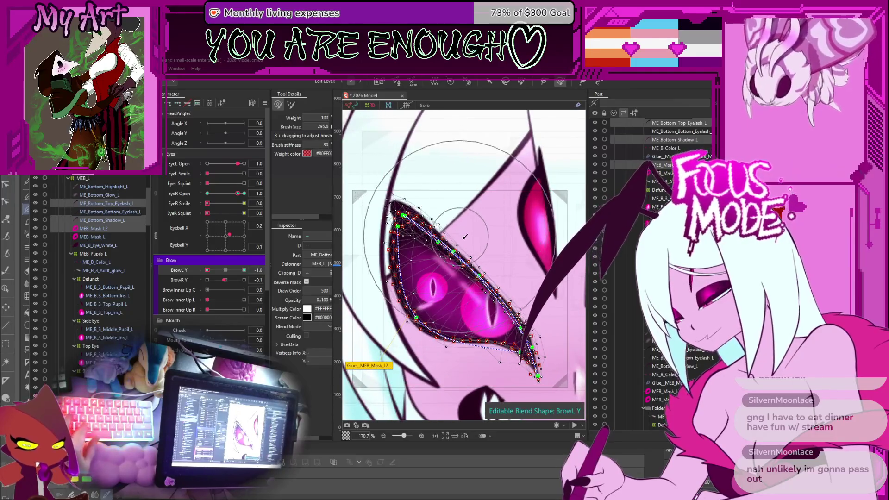
key("b")
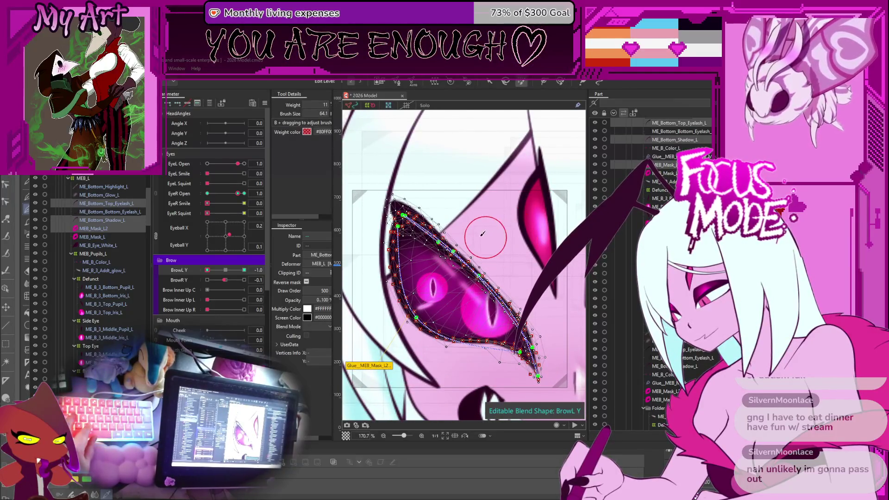
left_click(560, 82)
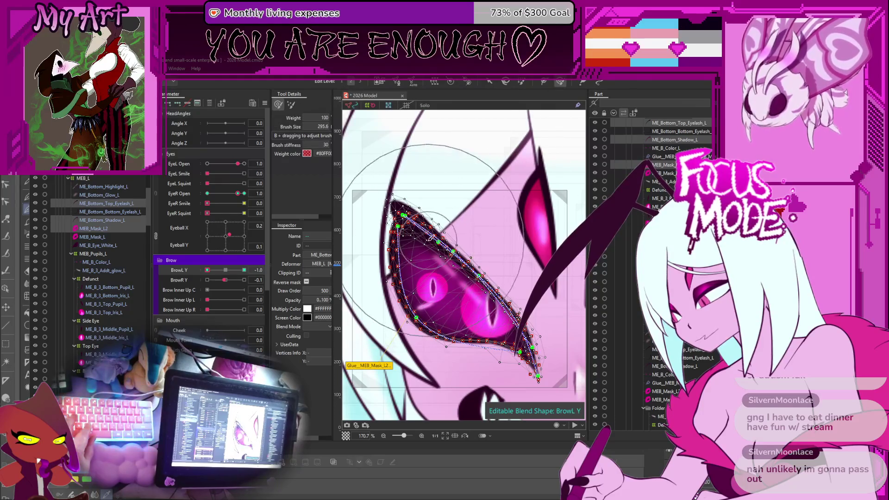
left_click_drag(459, 193, 436, 200)
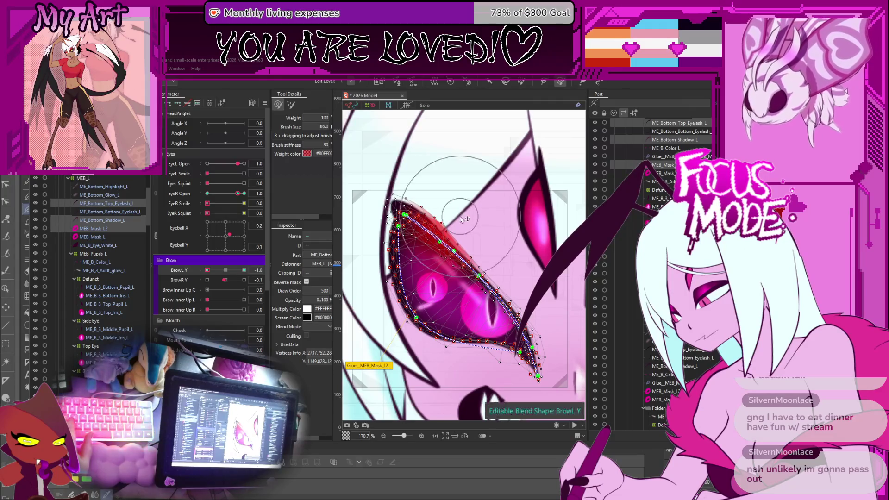
Step: Zoom out, leave glue weight editing and deselect the eye mask
scroll(463, 217, "down", 5)
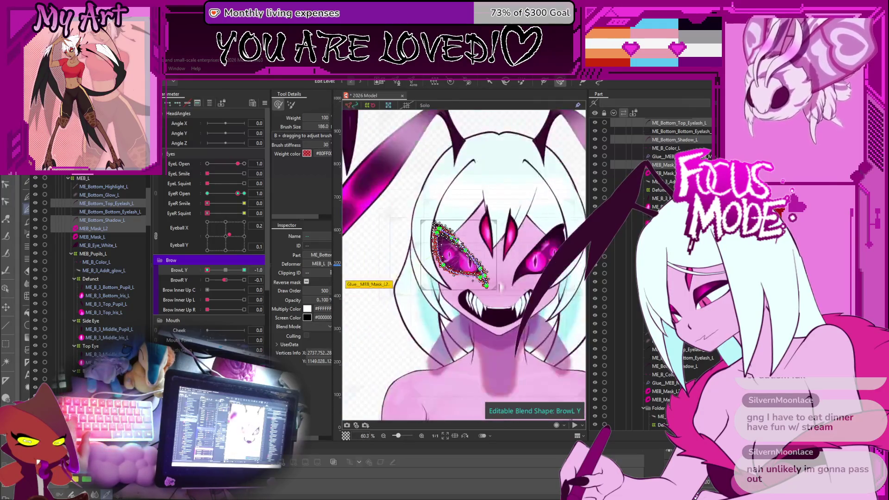
scroll(449, 239, "up", 5)
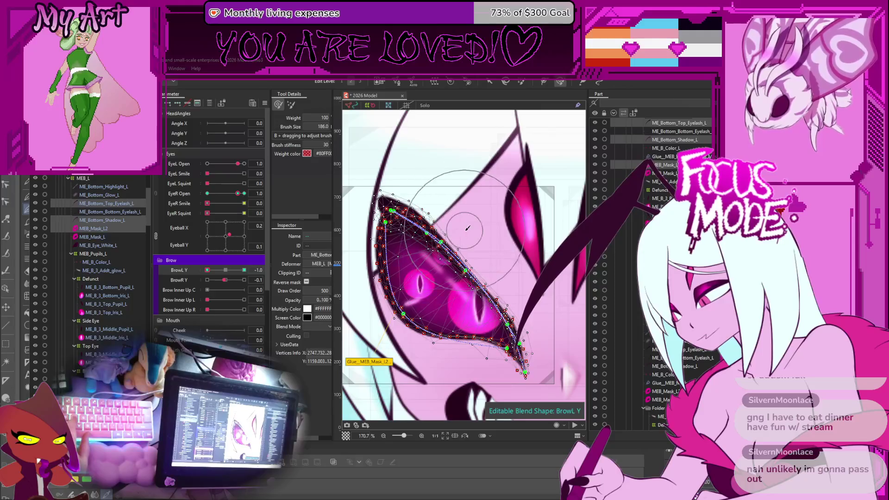
scroll(463, 236, "down", 5)
key("Escape")
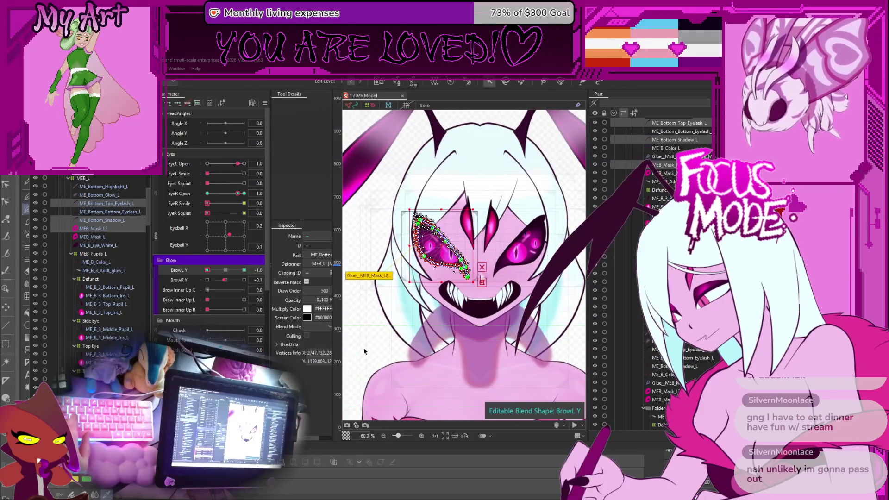
left_click(379, 343)
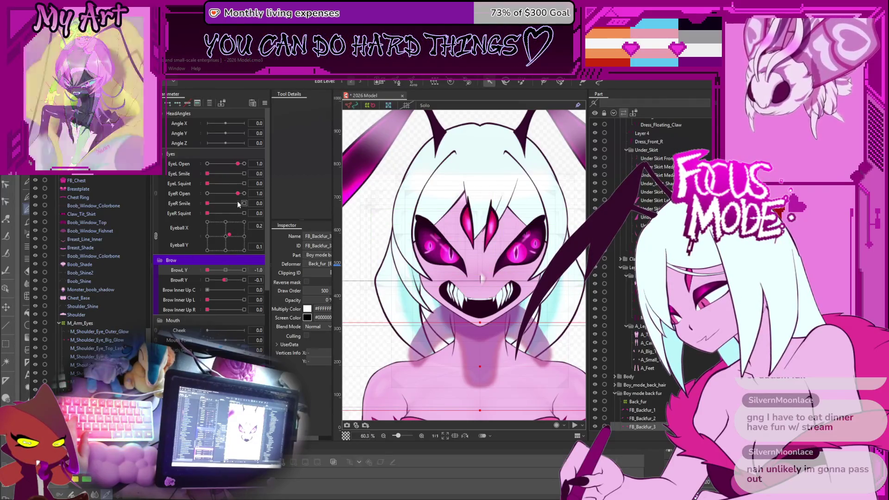
Step: Lower BrowL Y to -1.0 and paint glue weights along the left eye mask's upper edge
left_click_drag(231, 270, 176, 278)
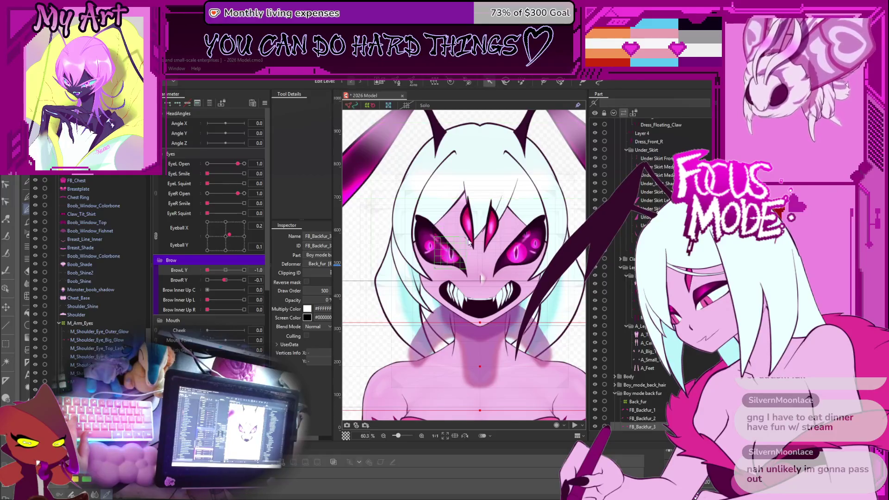
scroll(468, 242, "up", 3)
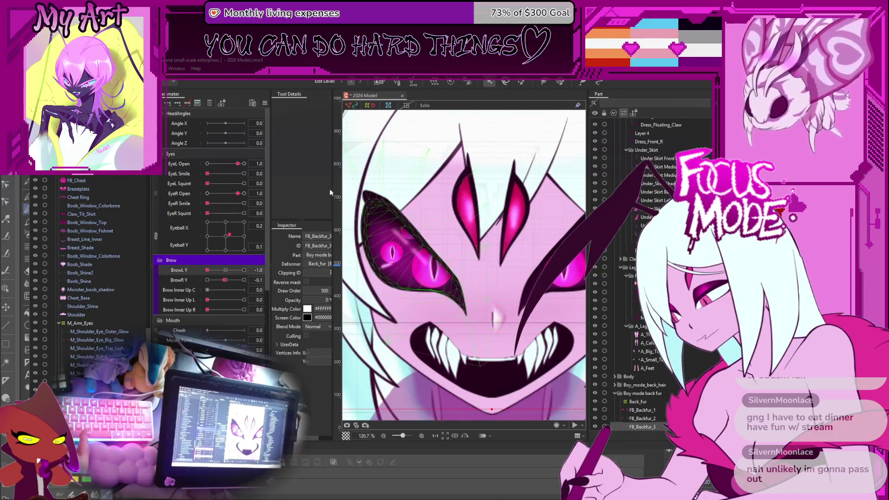
left_click(441, 230)
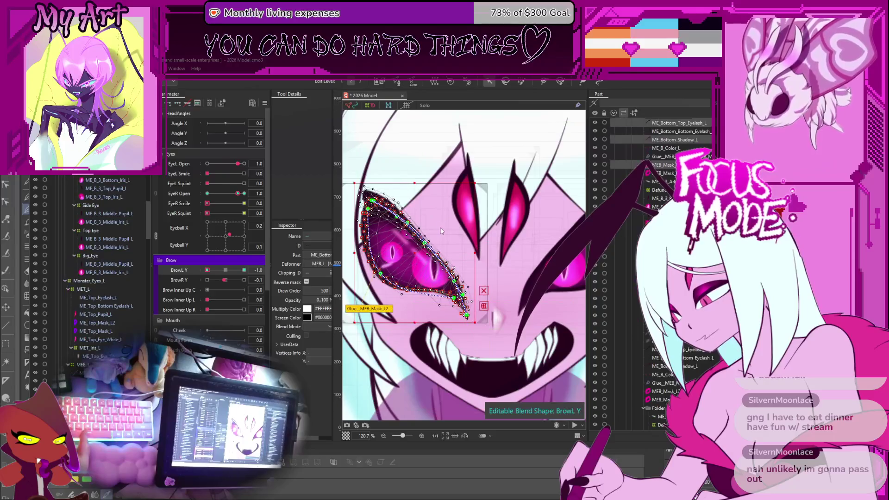
left_click(559, 82)
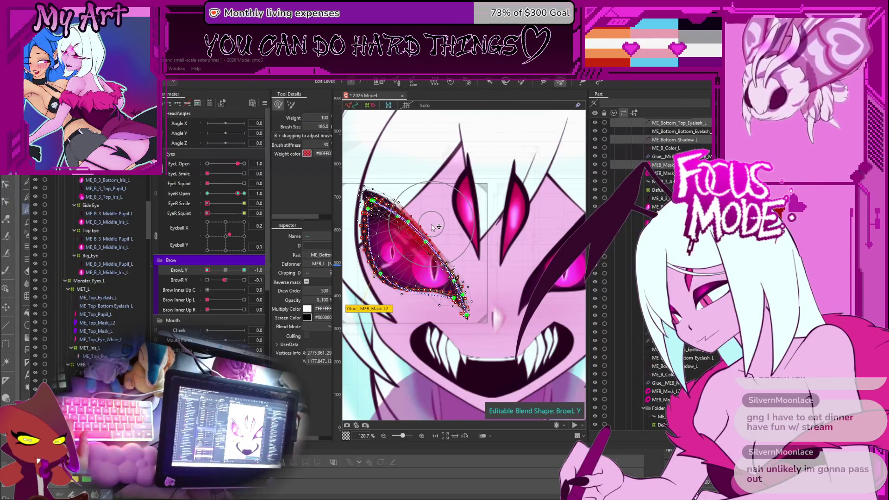
mouse_move(447, 237)
left_mouse_down()
mouse_move(417, 218)
mouse_move(407, 222)
mouse_move(423, 211)
left_mouse_up()
Step: Stop painting, deselect the mask and recentre the eyeballs to Eyeball X 0.0
key("v")
scroll(423, 211, "down", 5)
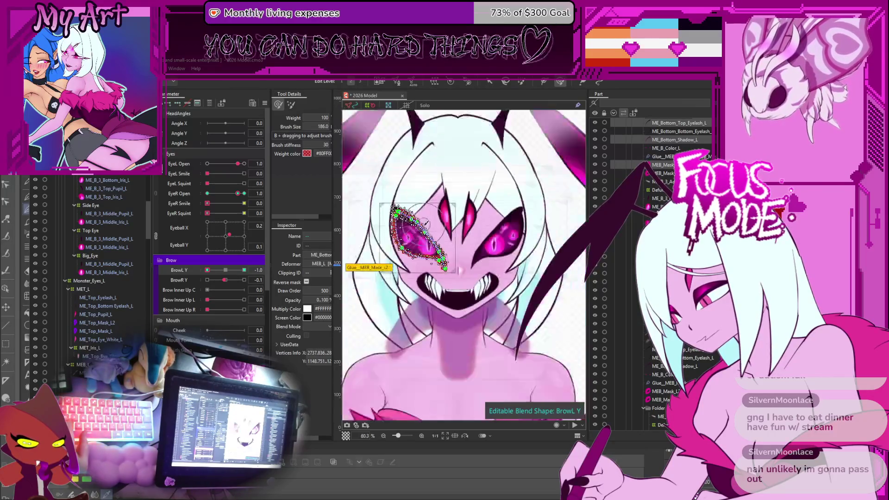
left_click(558, 292)
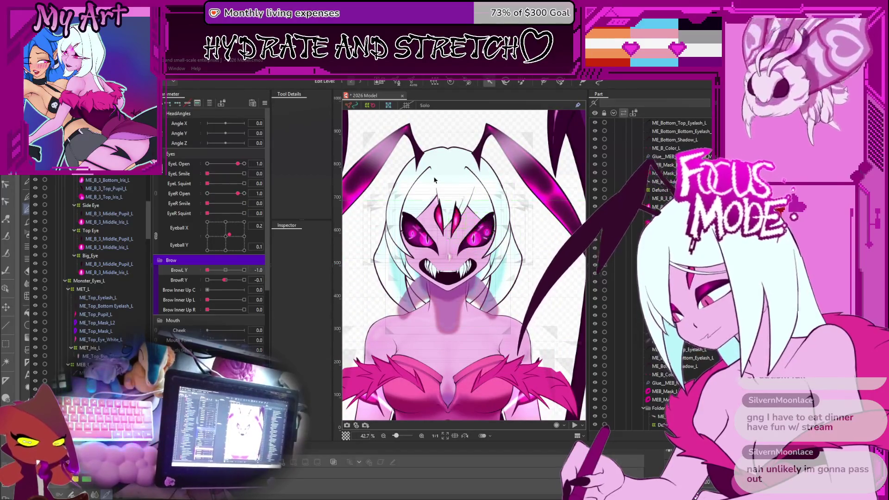
left_click_drag(228, 235, 226, 237)
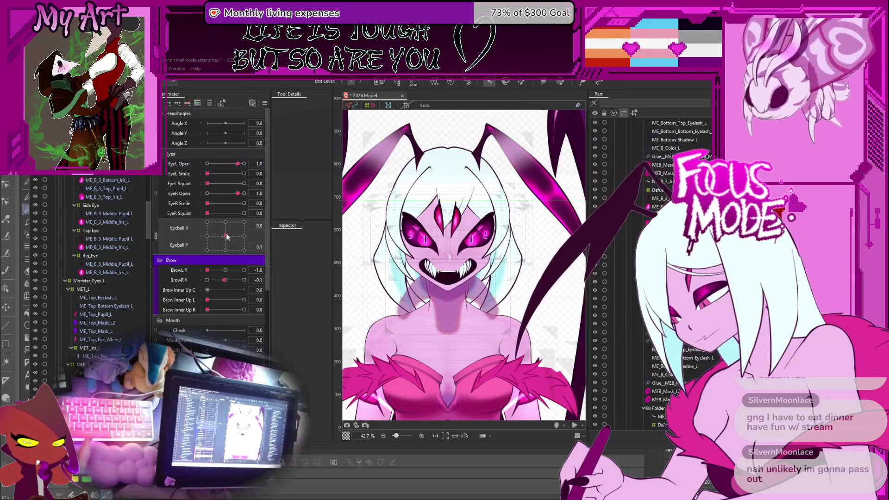
Step: Select parts on the eye and body, then shift the eyes' gaze up and right
left_click(419, 231)
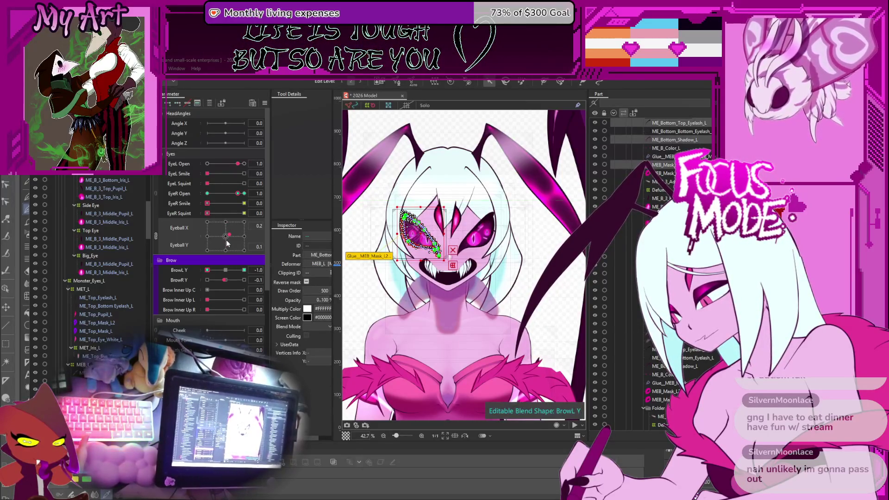
left_click(492, 306)
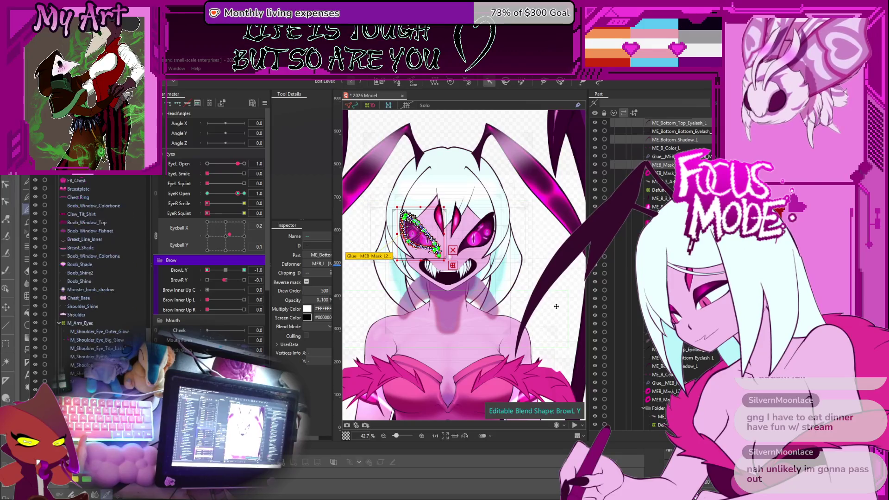
left_click(231, 239)
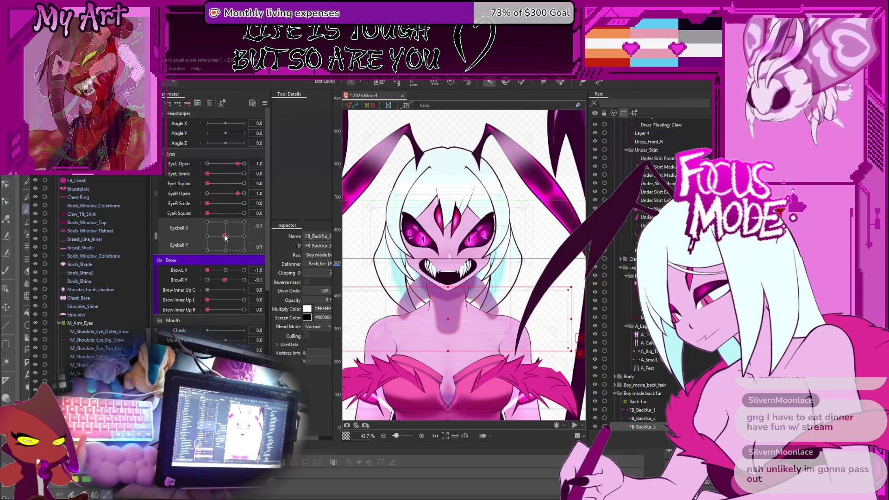
left_click_drag(224, 239, 227, 240)
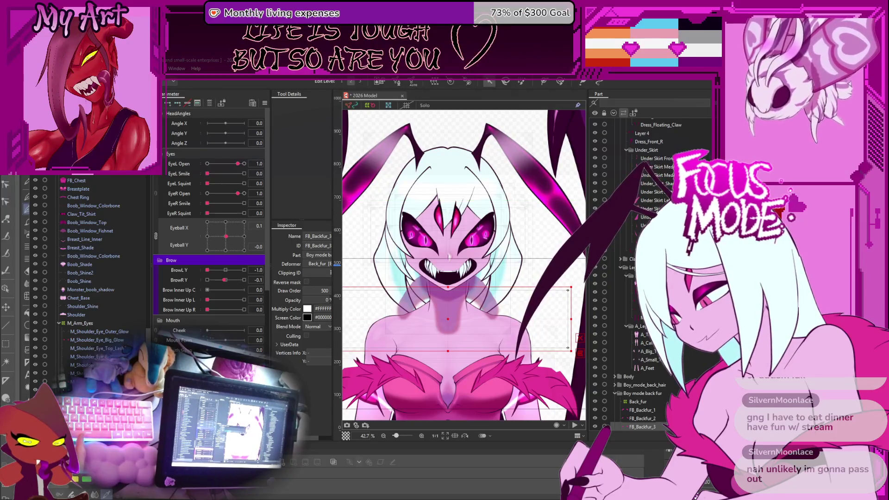
left_click_drag(226, 236, 234, 228)
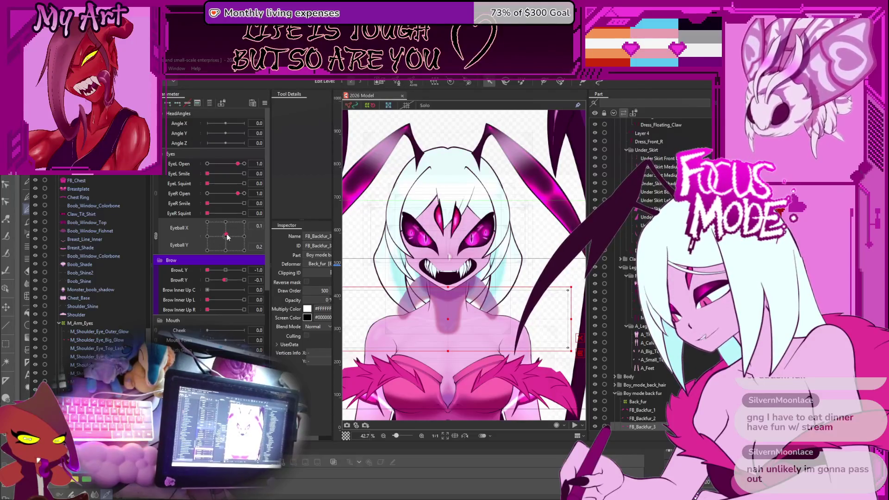
Step: Raise Brow Inner Up L slightly and tilt the eyes upward
mouse_move(238, 300)
left_mouse_down()
mouse_move(215, 300)
mouse_move(224, 281)
mouse_move(268, 304)
left_mouse_up()
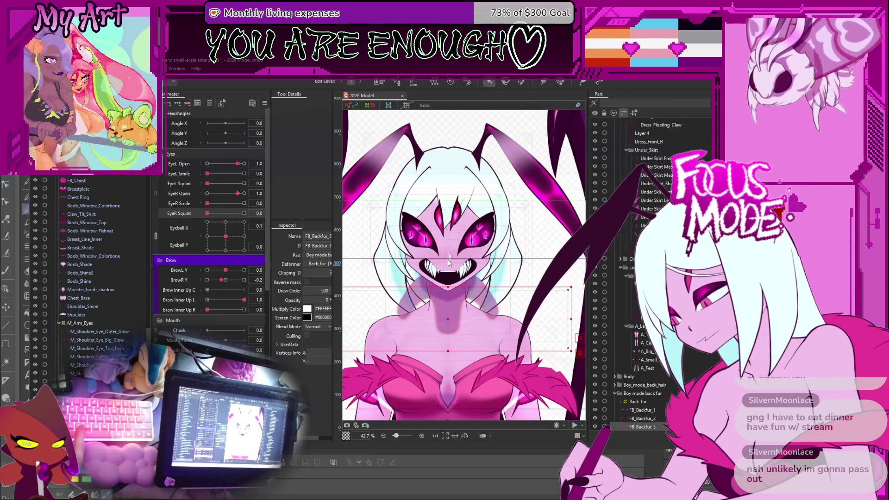
scroll(448, 263, "up", 2)
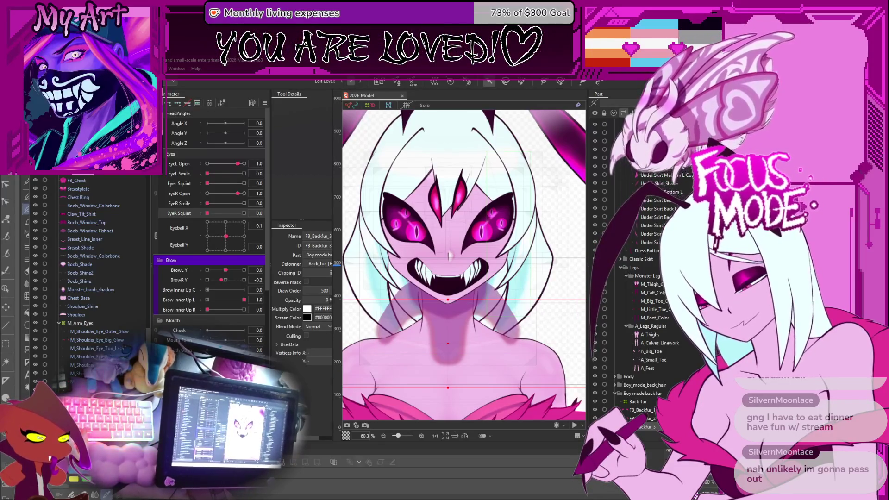
mouse_move(466, 267)
left_mouse_down()
mouse_move(492, 304)
mouse_move(456, 265)
left_mouse_up()
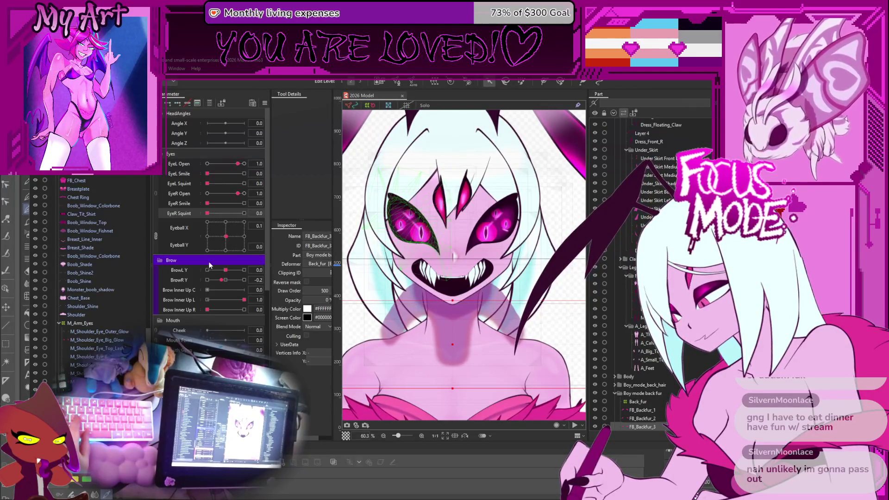
left_click_drag(226, 236, 226, 241)
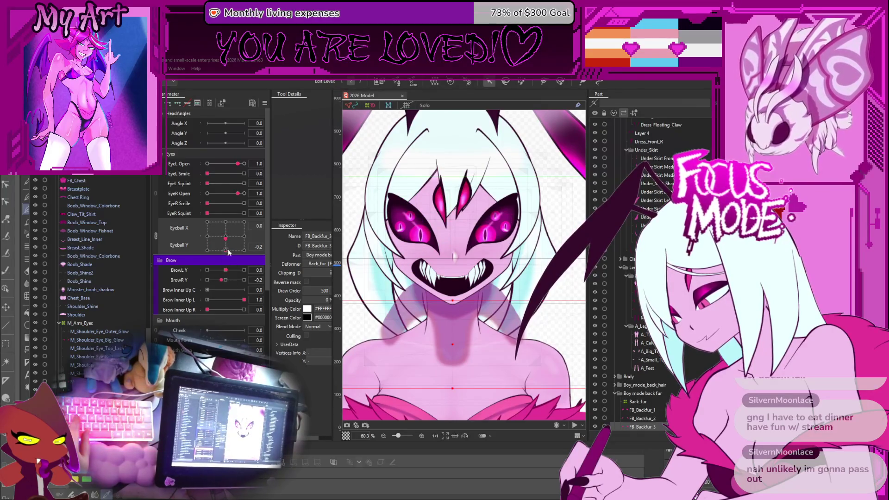
Step: Return the brows near neutral: BrowL Y 0.1, BrowR Y and Brow Inner Up L at 0.0
left_click_drag(237, 304, 220, 302)
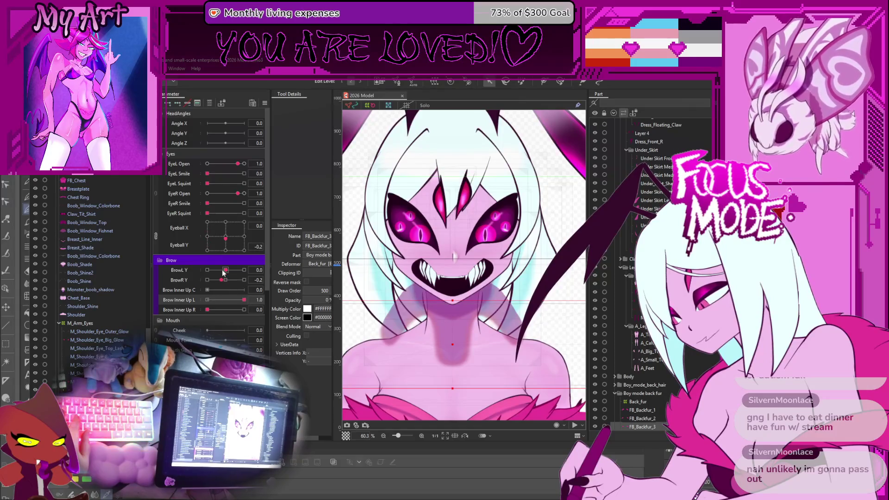
left_click_drag(223, 273, 226, 270)
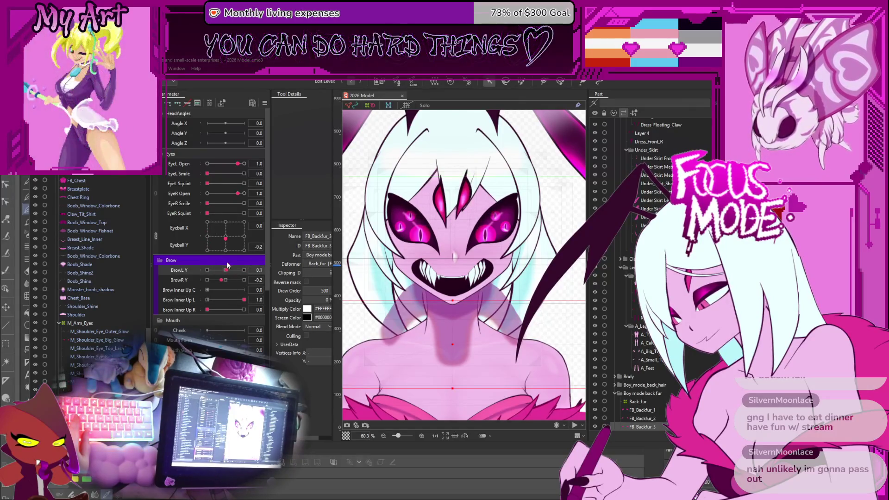
left_click(226, 281)
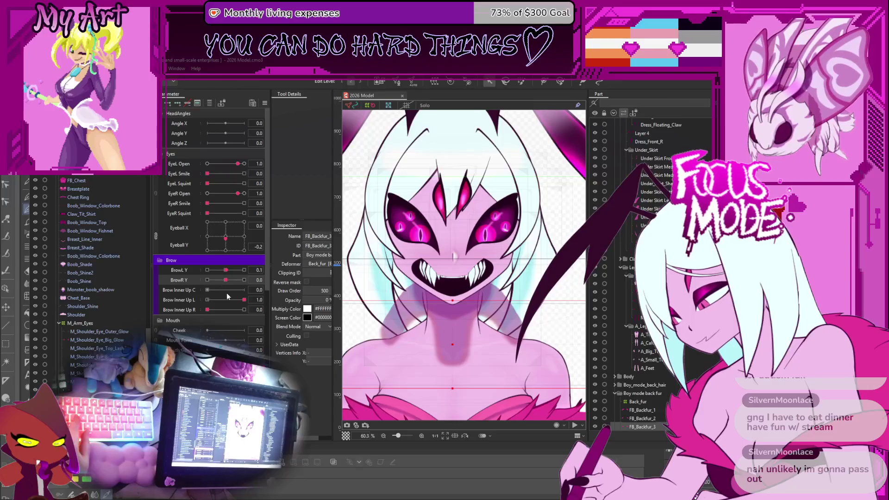
left_click_drag(227, 296, 206, 300)
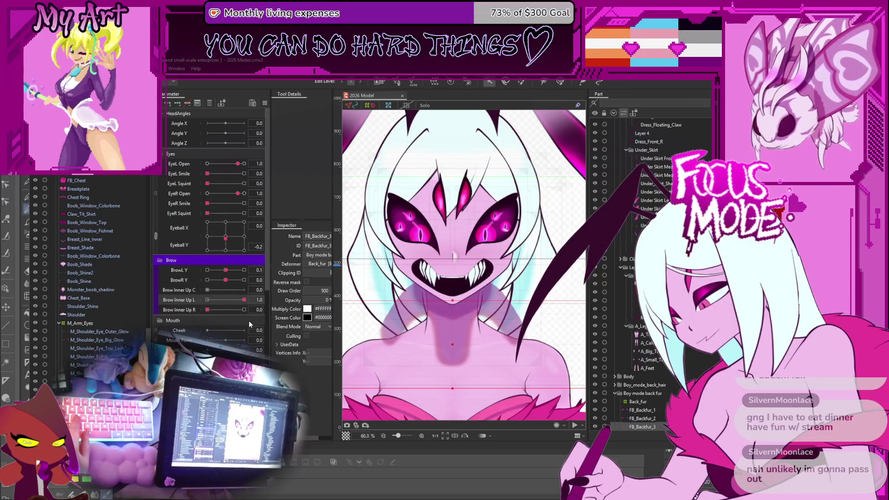
scroll(474, 200, "up", 2)
Step: Select ME_Bottom_Top_Eyelash_L, ME_Bottom_Shadow_L and MEB_Mask_L2 in the Part list
scroll(83, 348, "down", 5)
scroll(86, 347, "down", 10)
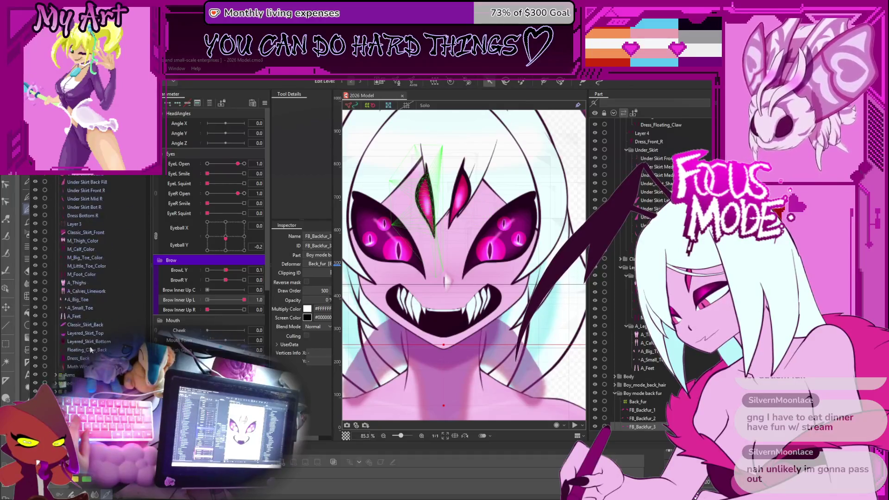
scroll(91, 338, "down", 10)
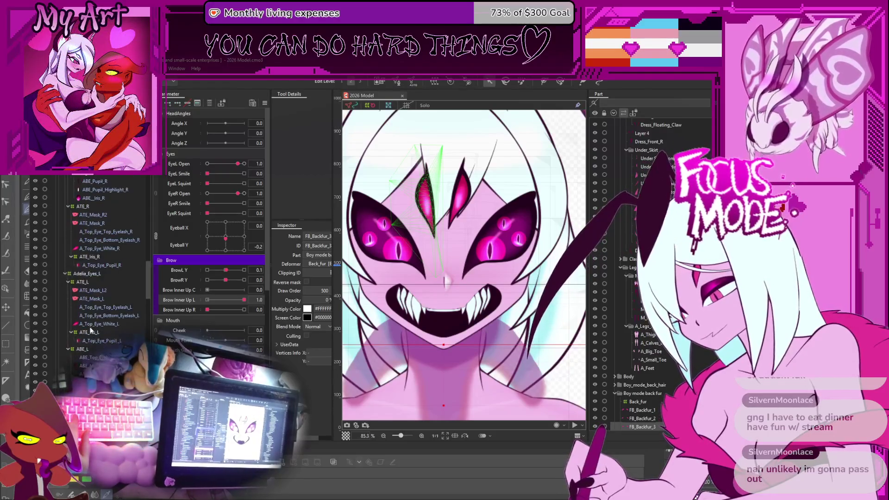
scroll(107, 288, "down", 5)
scroll(88, 324, "up", 8)
scroll(78, 324, "up", 6)
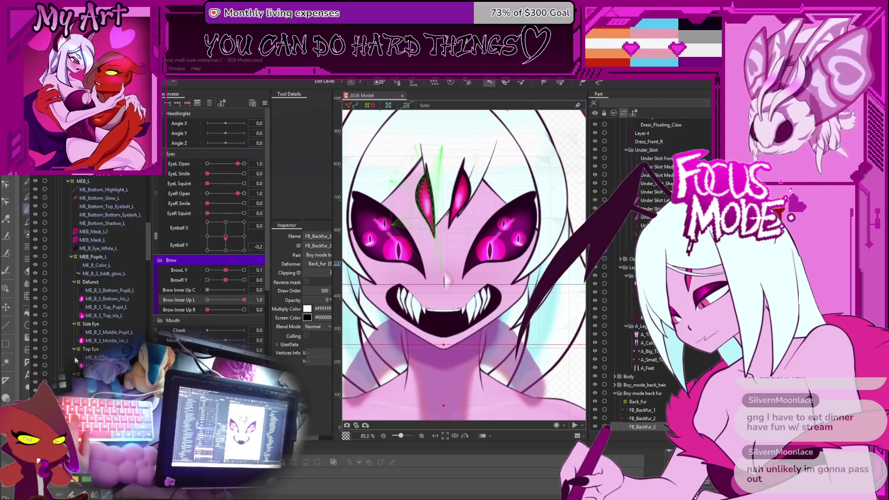
left_click(98, 237)
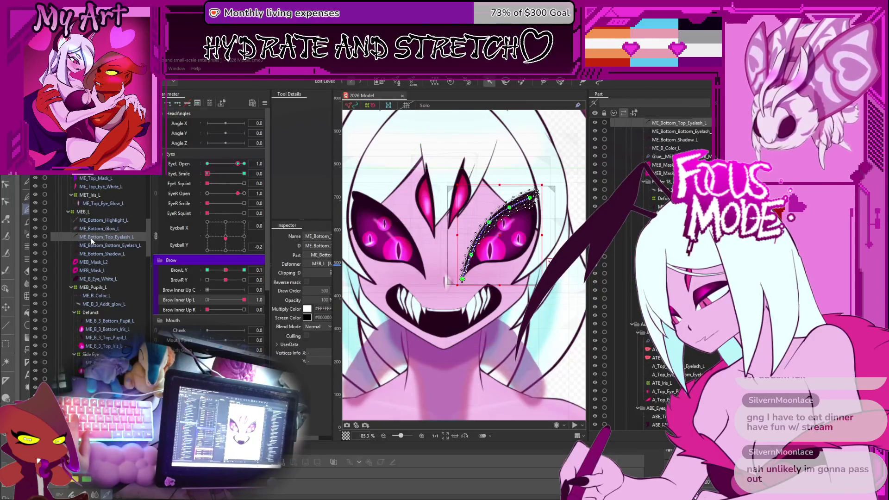
scroll(92, 242, "up", 2)
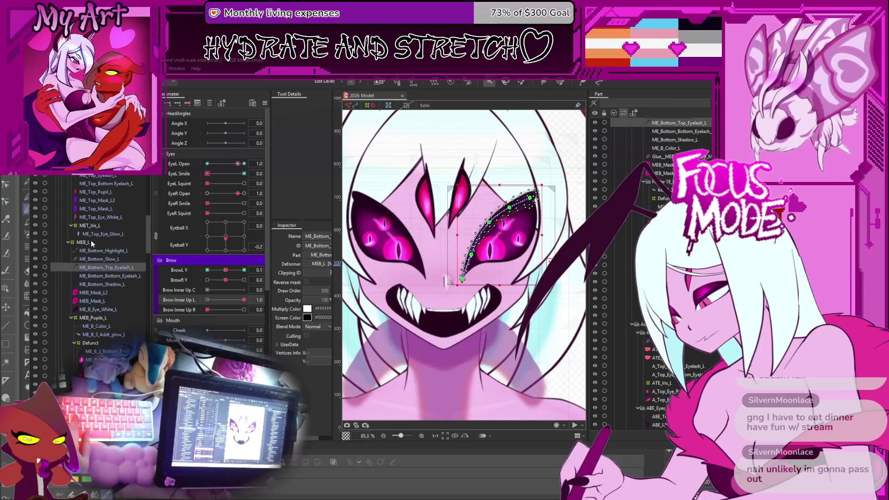
left_click(101, 284, "ctrl")
left_click(102, 293, "ctrl")
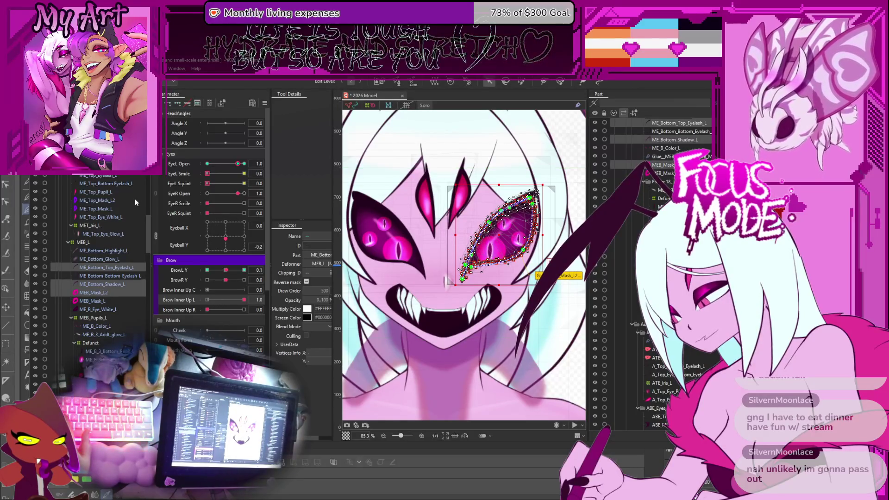
Step: Reselect MEB_Mask_L2, ME_Bottom_Shadow_L and both bottom eyelash layers together
scroll(132, 208, "down", 5)
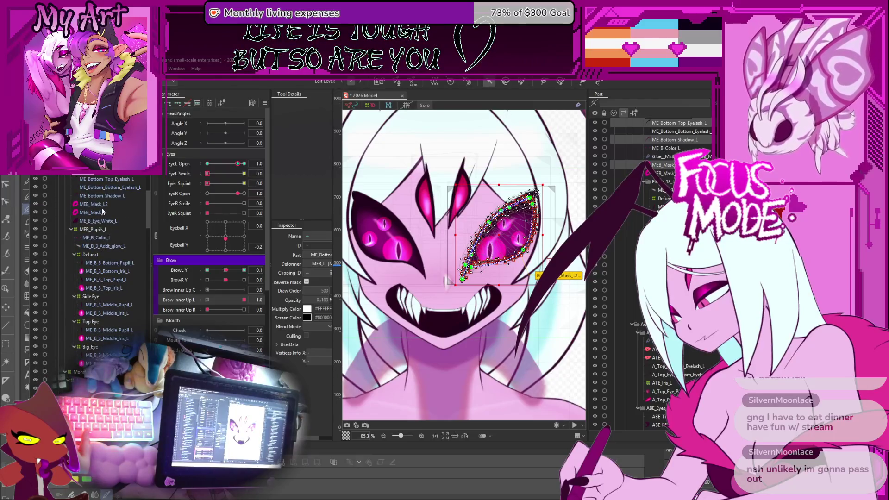
left_click(103, 205)
left_click(102, 196, "ctrl")
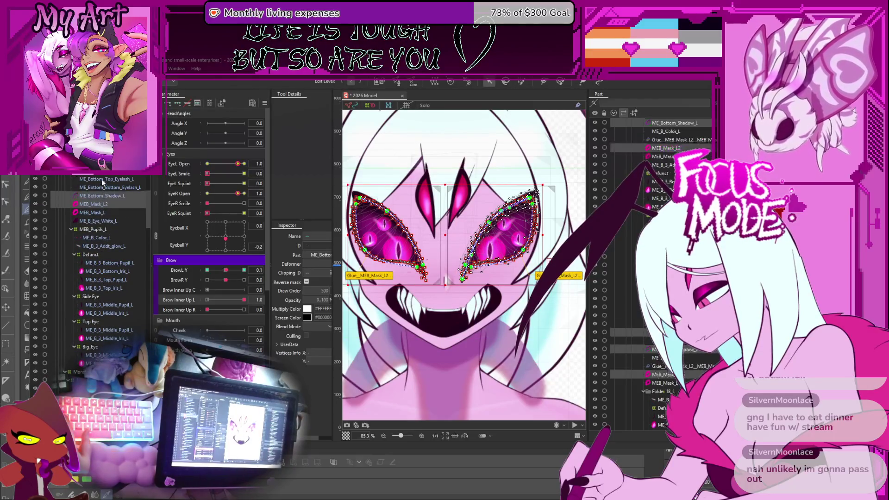
left_click(102, 181, "shift")
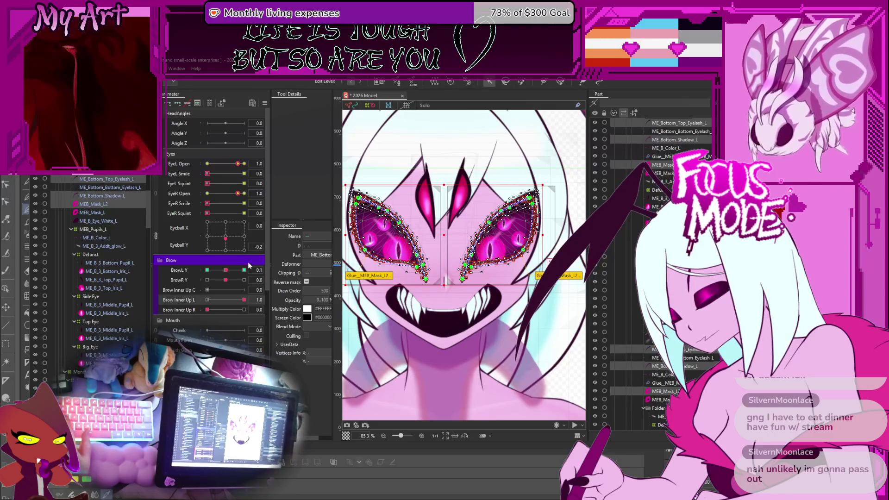
Step: In the Brow Inner Up L blend shape, paint the mask's lower-left and cut brush size to 122.5
left_click(560, 83)
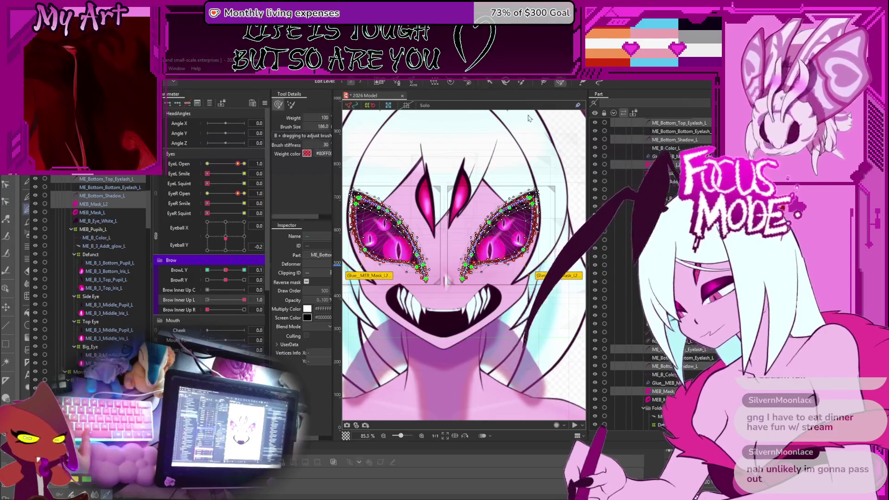
left_click_drag(450, 231, 403, 209)
scroll(404, 210, "up", 5)
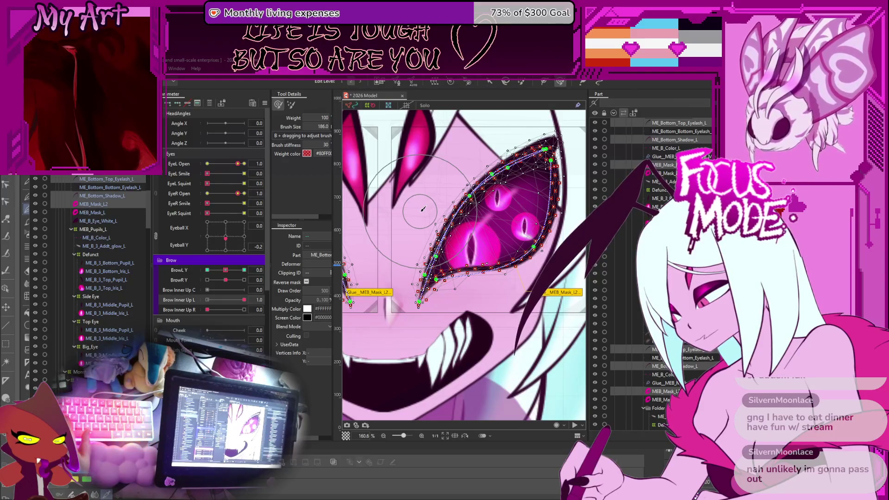
left_click(168, 102)
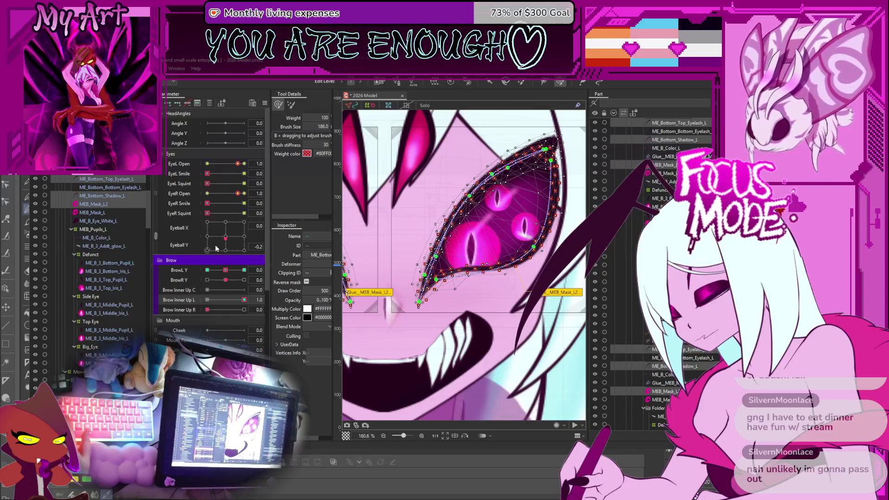
mouse_move(403, 218)
left_mouse_down()
mouse_move(417, 208)
mouse_move(408, 211)
left_mouse_up()
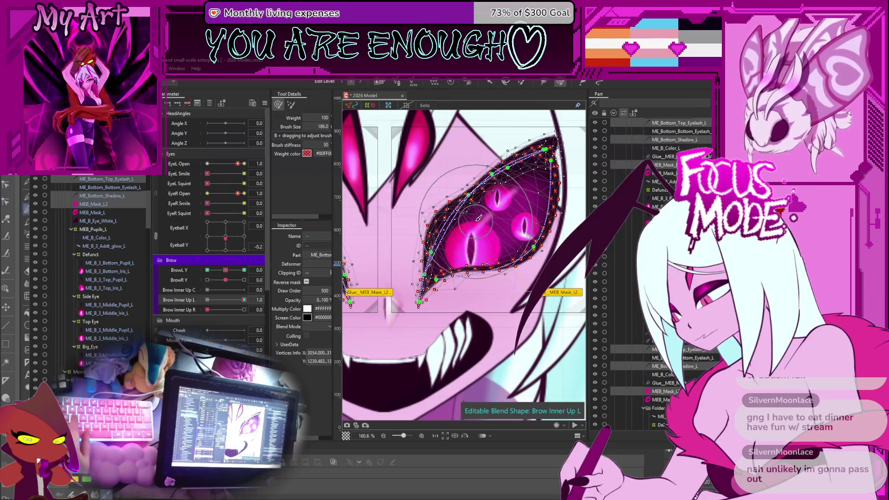
left_click_drag(488, 204, 479, 207)
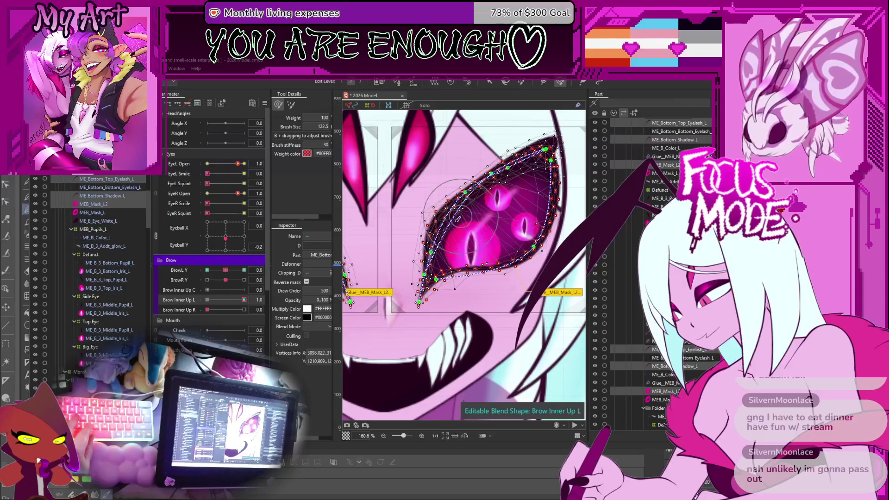
Step: Zoom out, leave weight painting and deselect the eye meshes
scroll(465, 235, "down", 4)
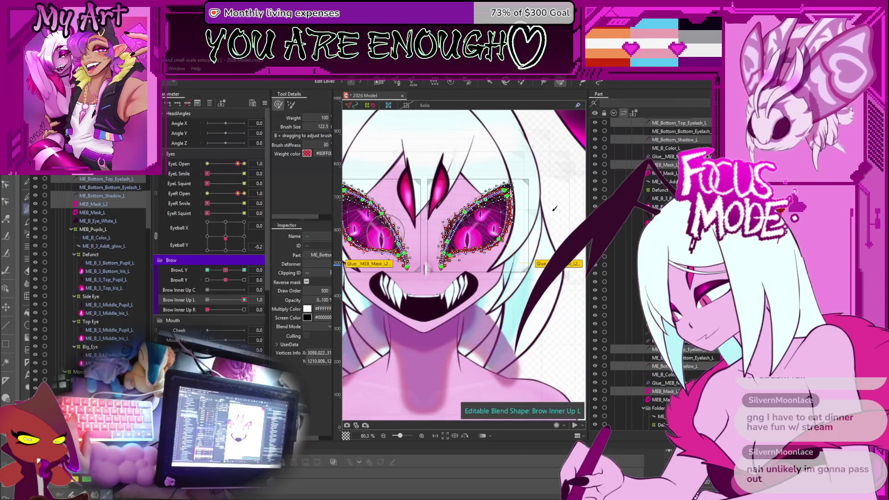
key("Escape")
left_click(564, 200)
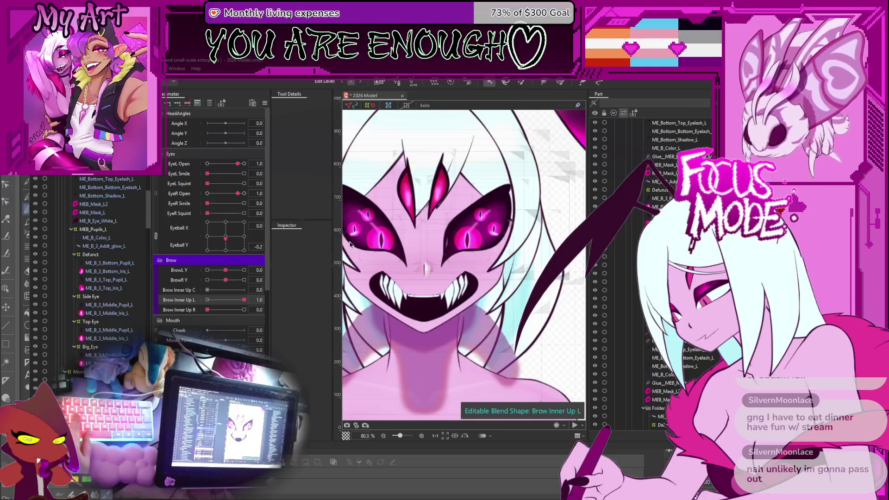
Step: Test Brow Inner Up L at 0.3 and select the ME_Bottom_Top_Eyelash_L layer
mouse_move(234, 299)
left_mouse_down()
mouse_move(217, 304)
mouse_move(270, 305)
left_mouse_up()
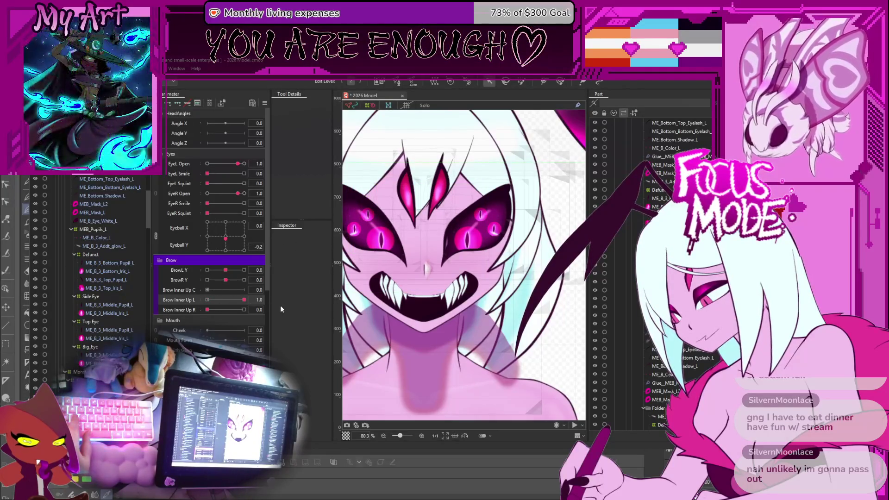
scroll(452, 261, "up", 2)
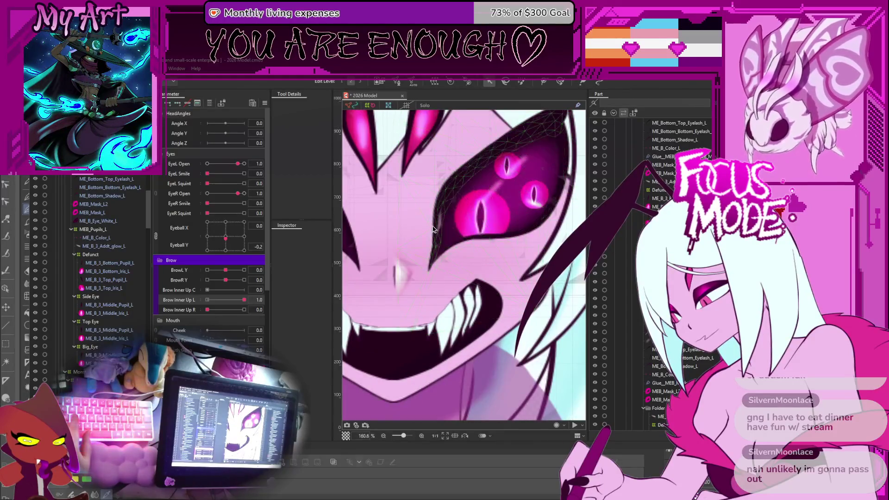
left_click_drag(434, 227, 440, 251)
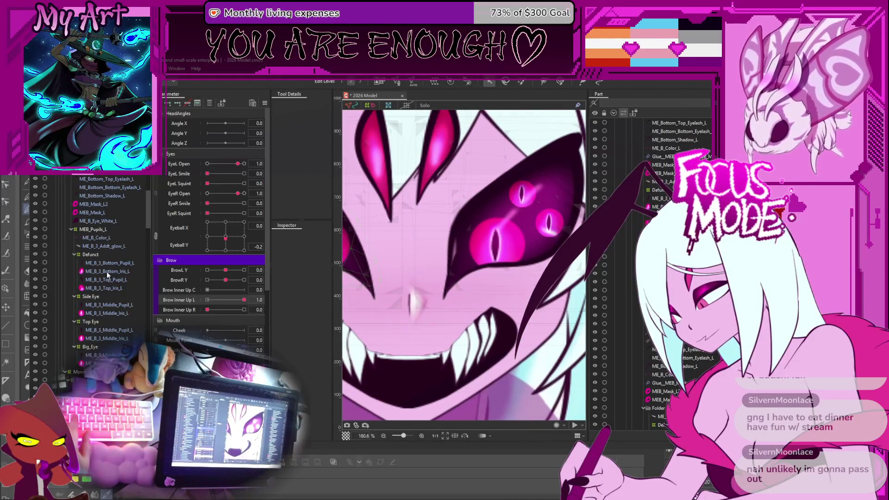
left_click(110, 179)
left_click(109, 180)
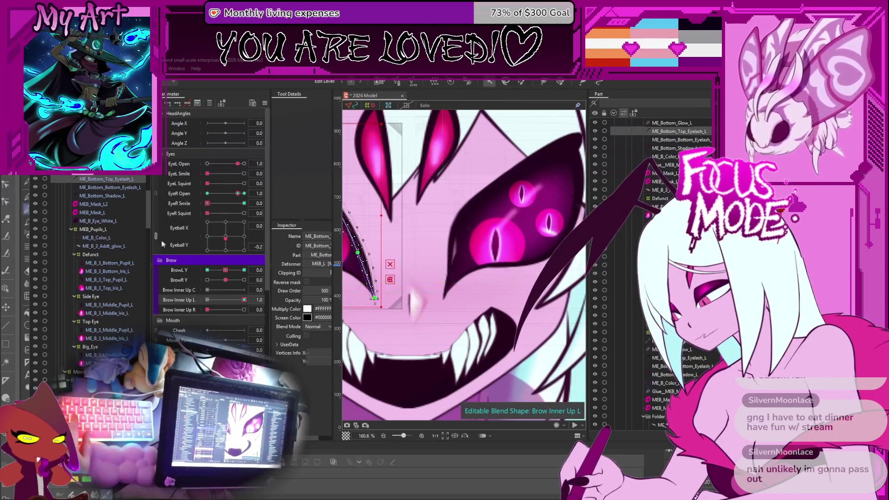
scroll(101, 272, "down", 3)
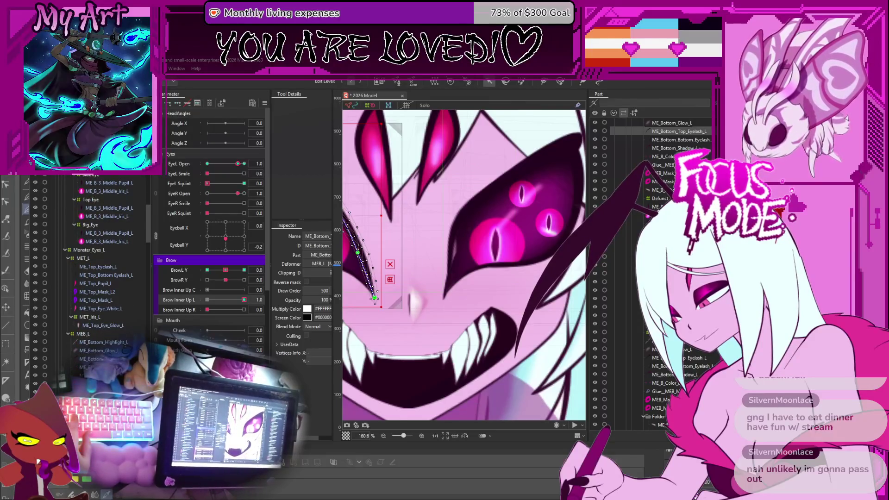
Step: Select MEB_Mask_L2, reshape its lower-left corner, then undo that change
left_click(370, 280)
scroll(447, 262, "up", 3)
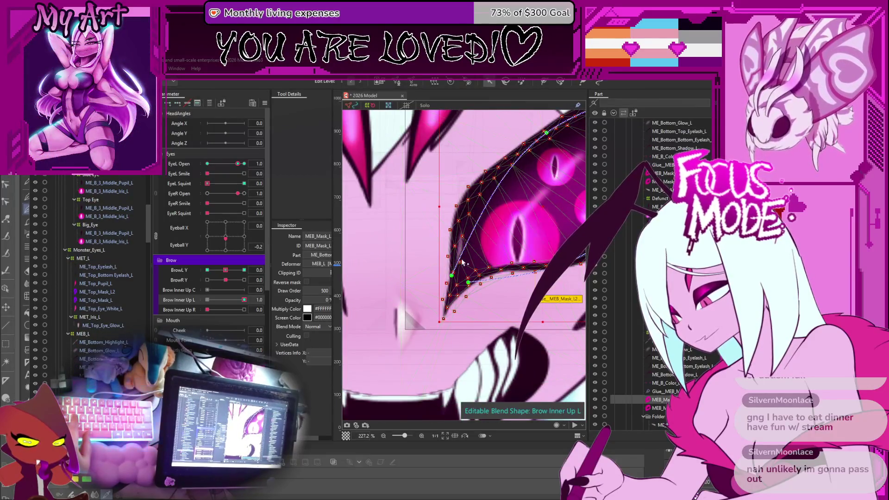
mouse_move(447, 253)
left_mouse_down()
mouse_move(450, 277)
mouse_move(430, 274)
mouse_move(464, 265)
left_mouse_up()
key("ctrl+z")
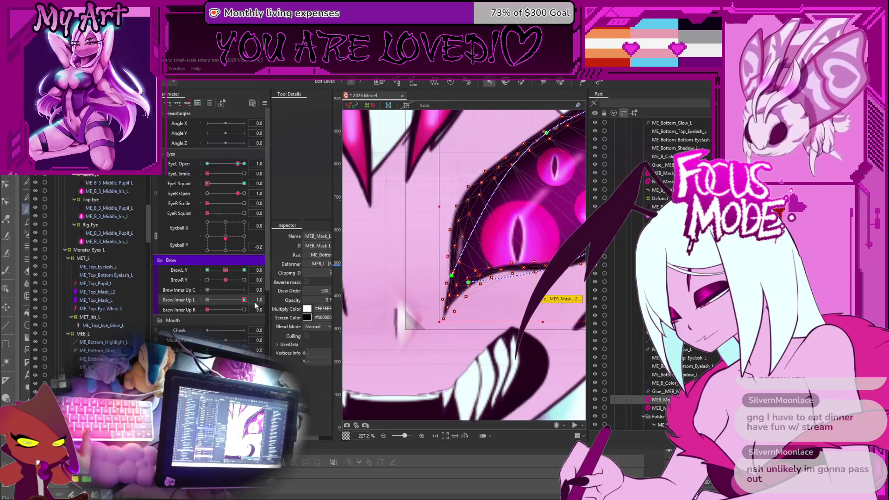
Step: Select the eye-white mesh and pull one of its vertices inward to the left
left_click(463, 250)
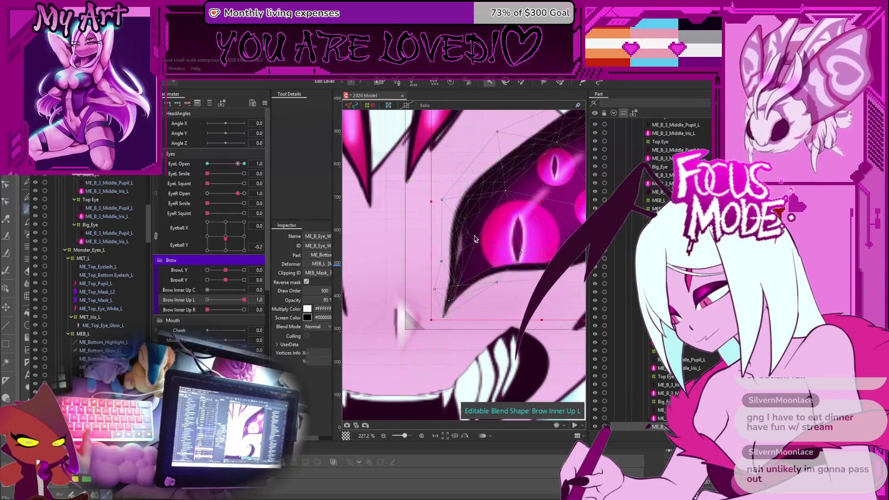
left_click_drag(461, 246, 425, 261)
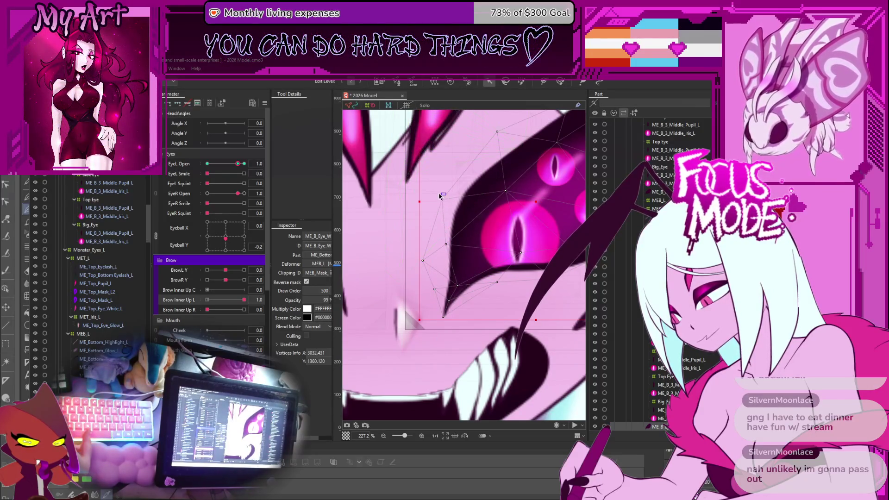
scroll(452, 206, "down", 5)
left_click_drag(473, 203, 474, 245)
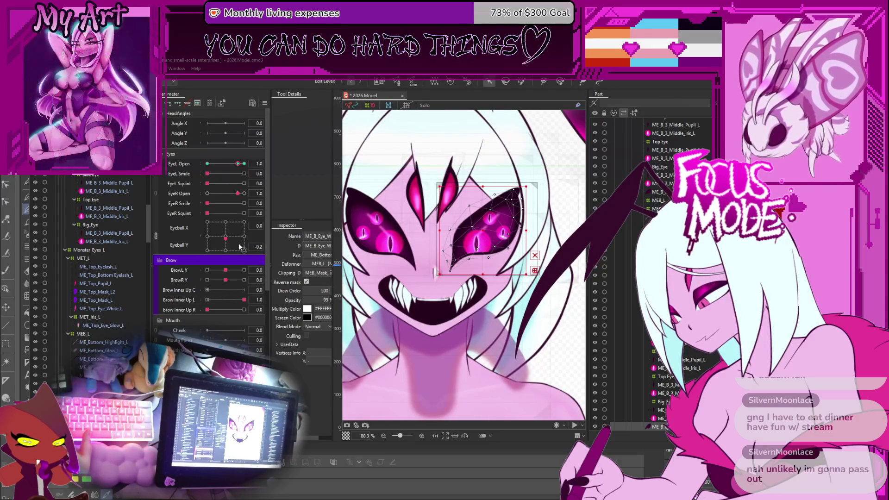
Step: Drop Brow Inner Up L to 0.0, then select the upper eyelash and lower eyelid meshes
mouse_move(244, 300)
left_mouse_down()
mouse_move(200, 302)
mouse_move(287, 301)
mouse_move(209, 299)
mouse_move(242, 293)
left_mouse_up()
scroll(480, 235, "up", 3)
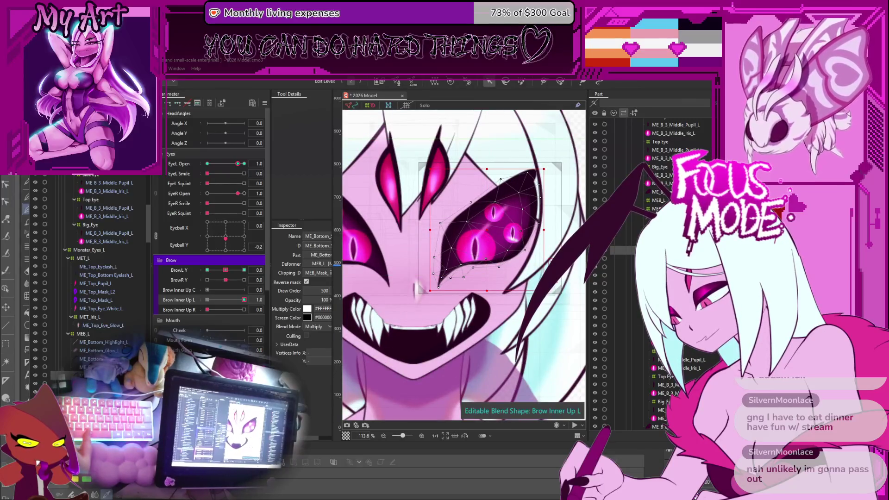
left_click(533, 209)
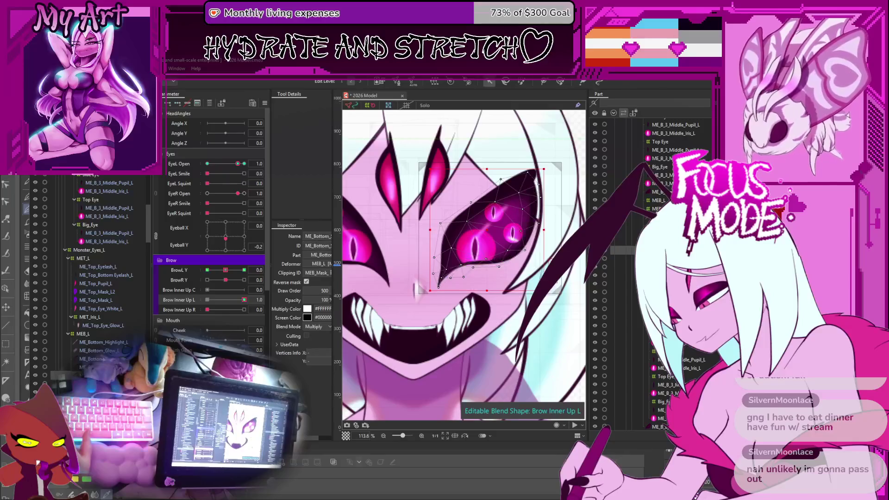
left_click(491, 194)
left_click(486, 268, "shift")
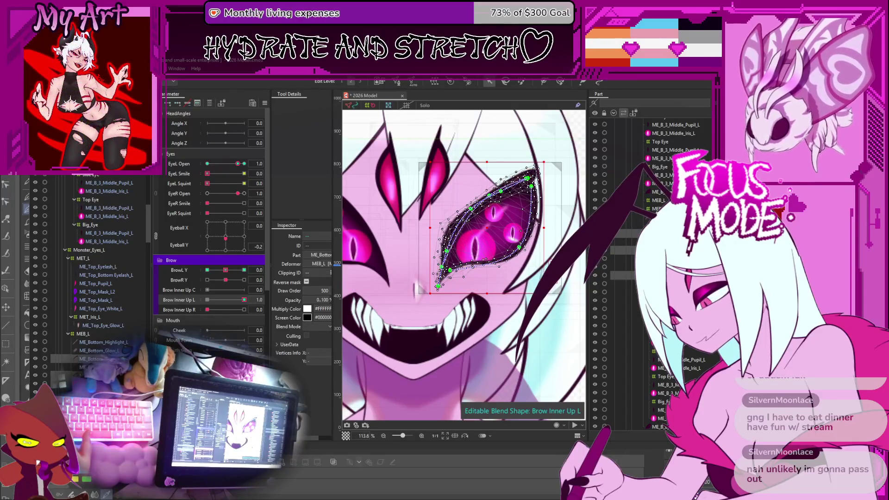
Step: Paint weight along the eyelash and lower-lid meshes' left edge with the weight brush
scroll(409, 243, "up", 3)
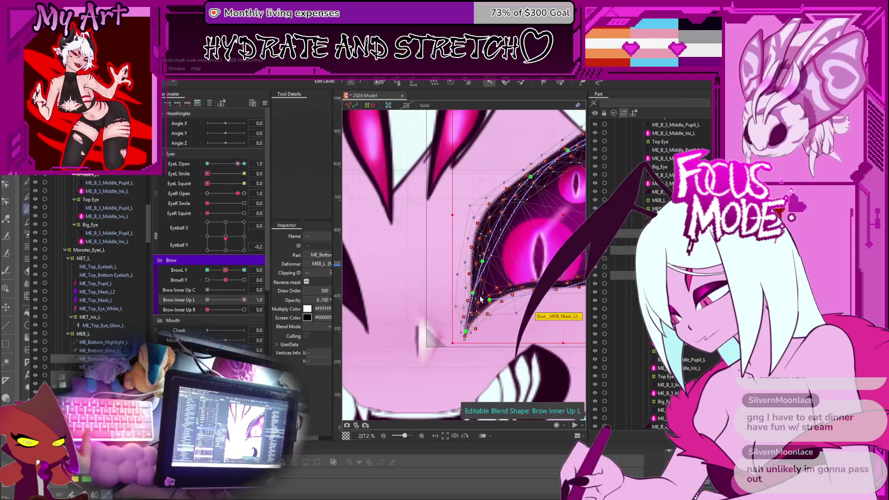
left_click(560, 82)
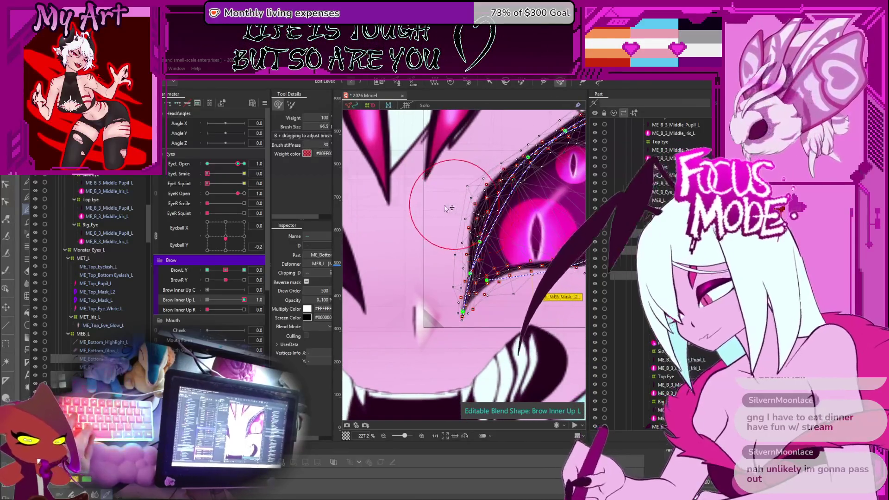
mouse_move(452, 264)
left_mouse_down()
mouse_move(456, 257)
mouse_move(450, 262)
left_mouse_up()
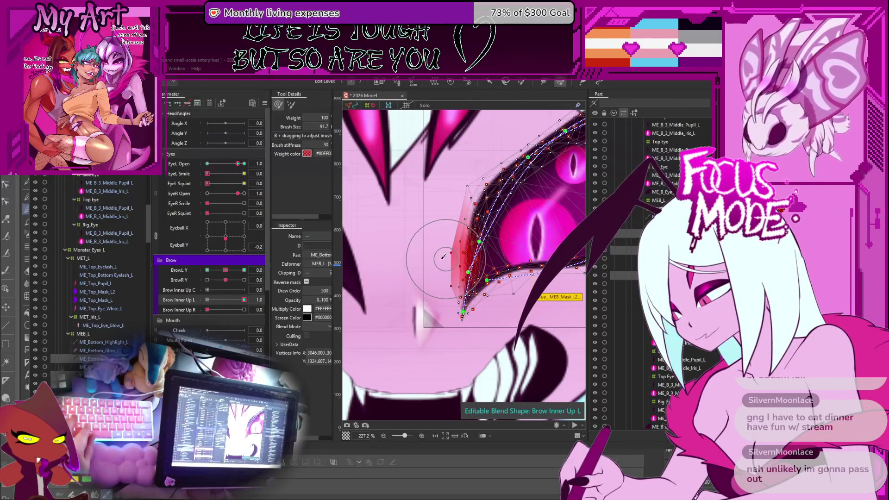
key("v")
Step: Check the top mask, eye colour, lower eyelid and MEB_Mask_L meshes, picking the mask's bottom-tip vertex
left_click(414, 277)
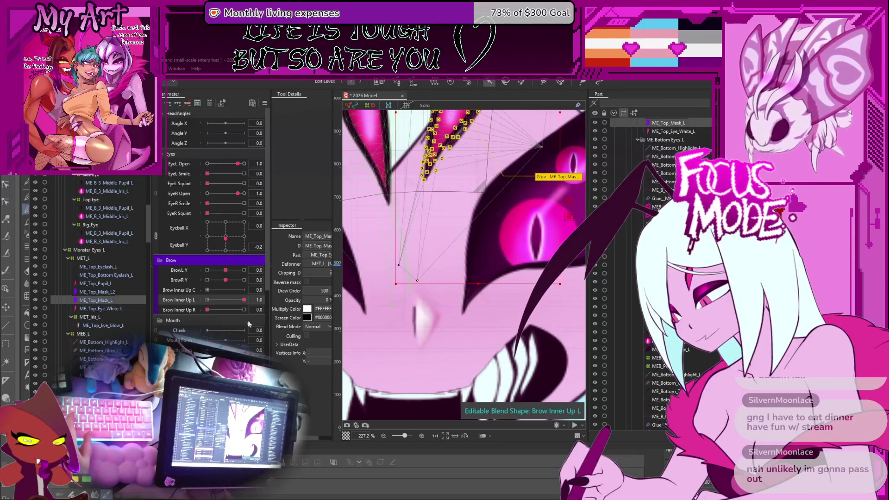
left_click(492, 268)
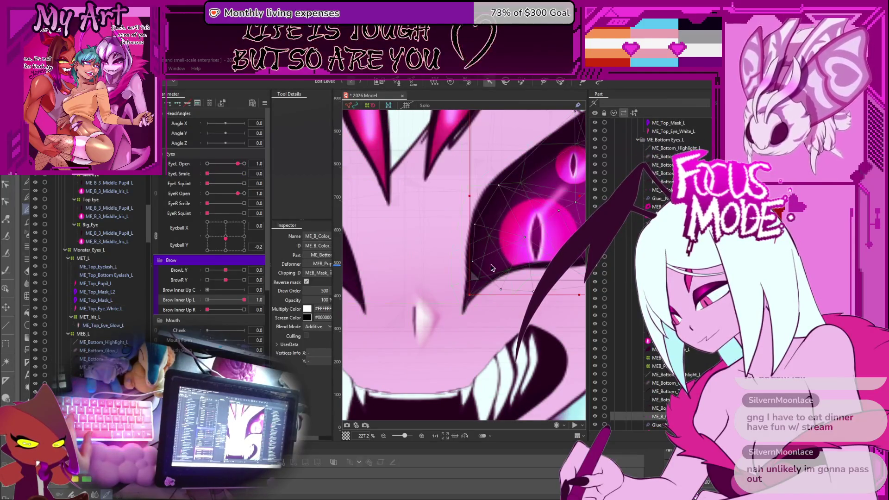
left_click(485, 286)
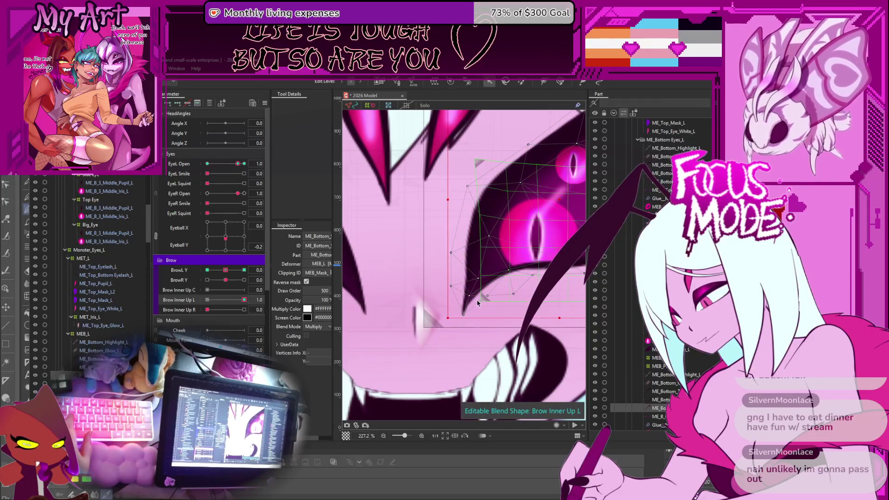
scroll(468, 296, "up", 2)
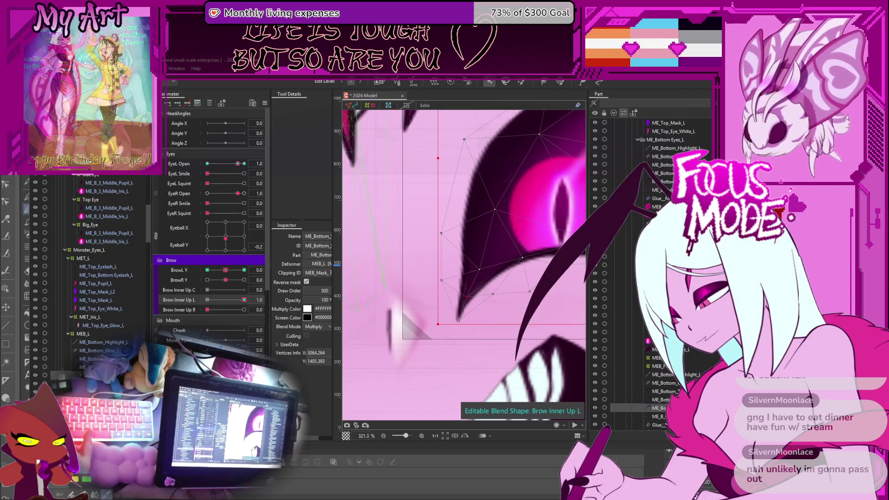
left_click(544, 289)
scroll(492, 290, "up", 2)
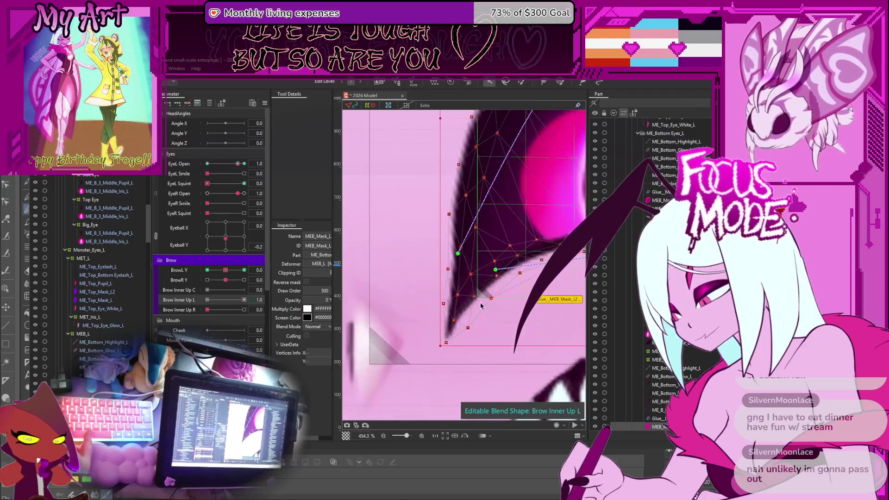
left_click(453, 325)
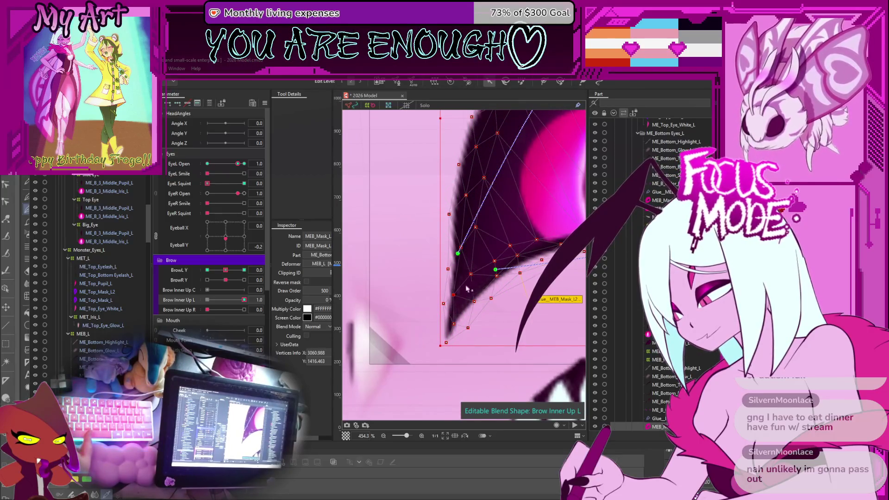
scroll(463, 271, "down", 10)
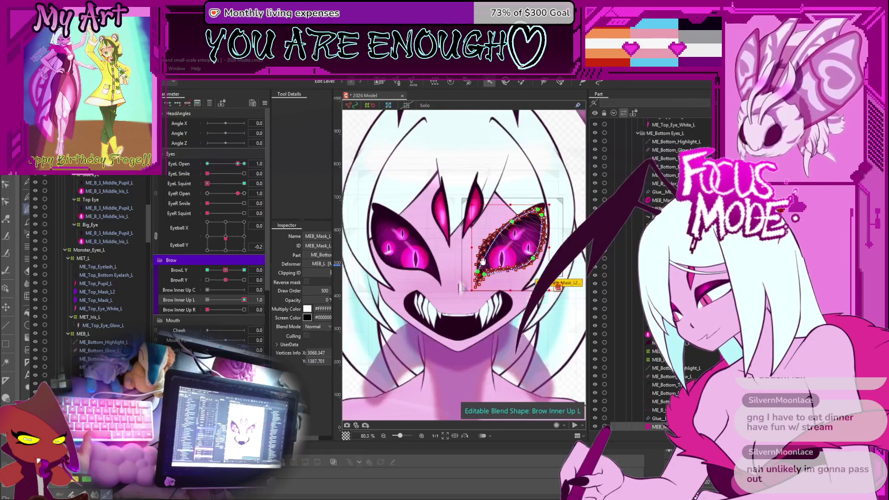
scroll(463, 269, "up", 2)
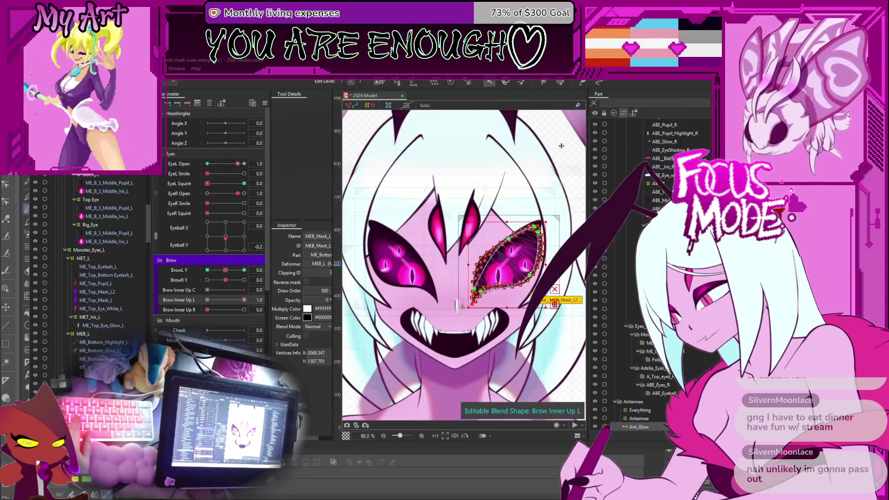
left_click(455, 209)
mouse_move(226, 238)
left_mouse_down()
mouse_move(247, 215)
mouse_move(193, 249)
mouse_move(232, 261)
mouse_move(241, 244)
left_mouse_up()
scroll(86, 267, "down", 2)
scroll(86, 266, "down", 10)
scroll(91, 293, "down", 5)
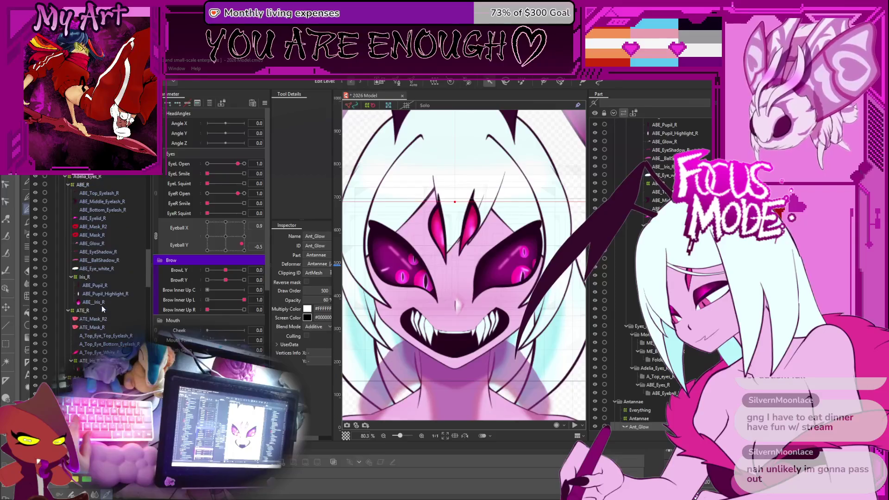
left_click(93, 219)
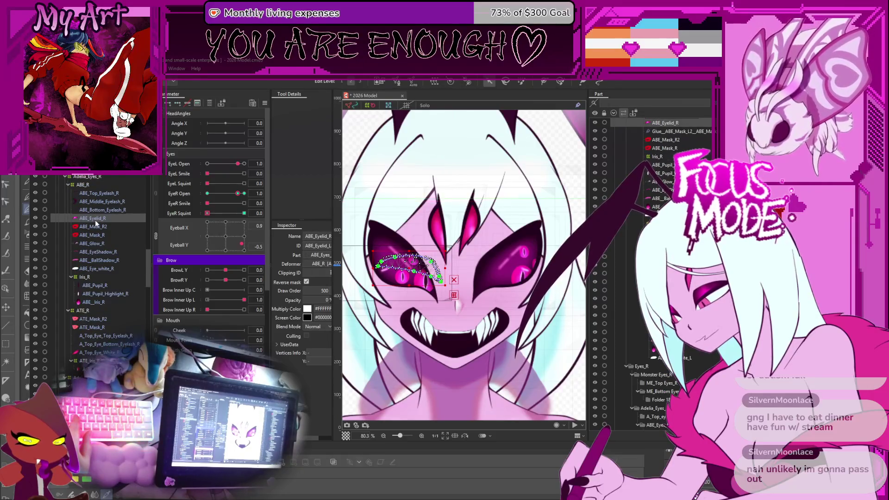
scroll(93, 221, "down", 10)
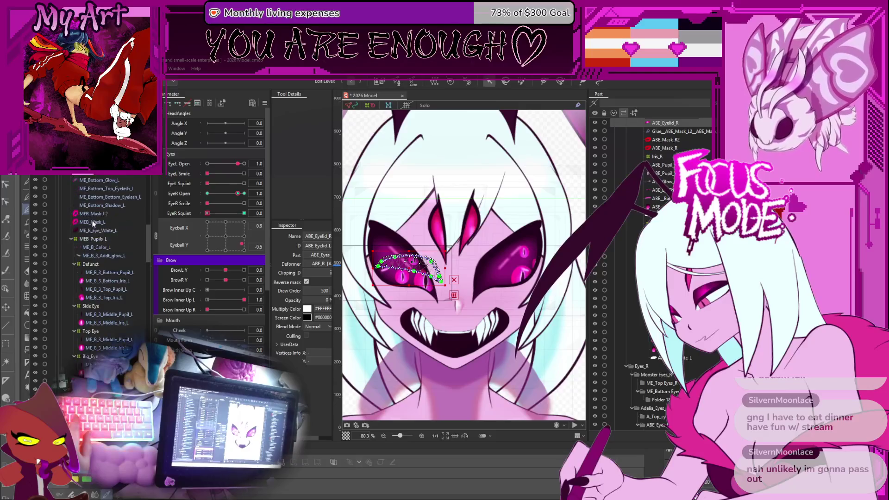
scroll(92, 223, "down", 3)
scroll(94, 200, "up", 6)
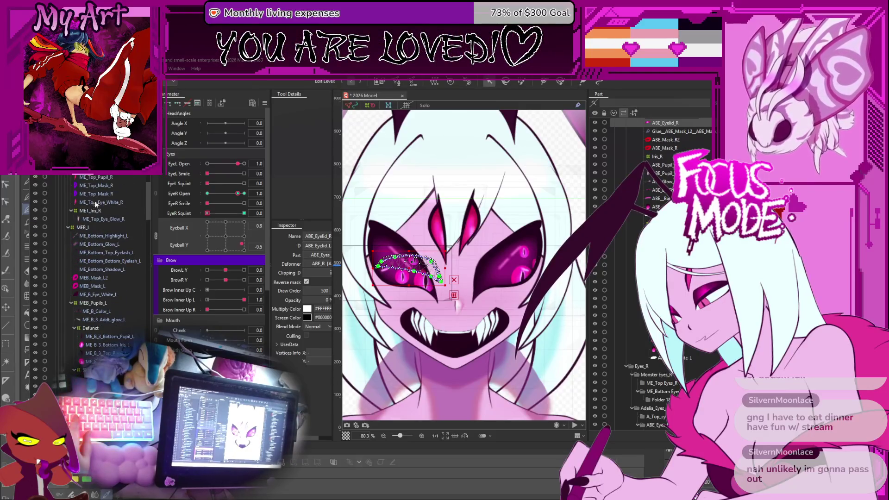
Step: Select ME_Bottom_Top_Eyelash_L, ME_Bottom_Shadow_L and MEB_Mask_L2, testing Brow Inner Up L at 0.8 then 1.0
left_click(101, 246)
left_click(106, 254)
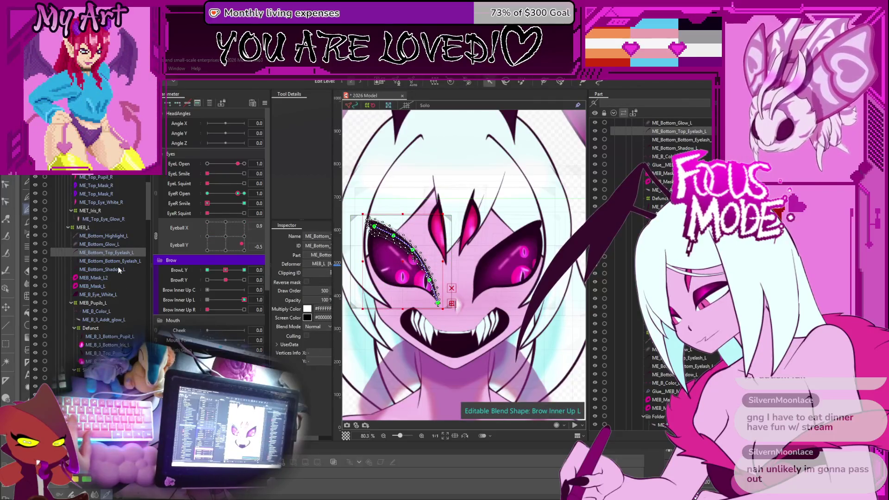
left_click(119, 270, "ctrl")
left_click(107, 277, "ctrl")
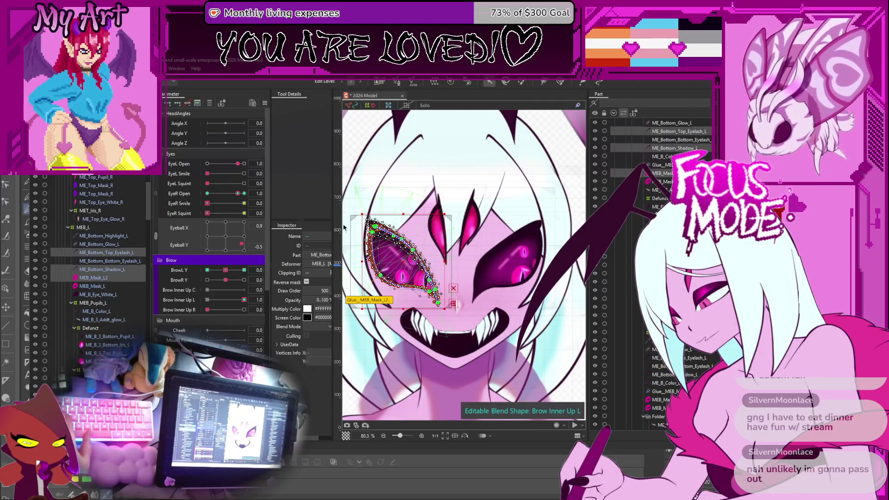
left_click(237, 300)
left_click(244, 300)
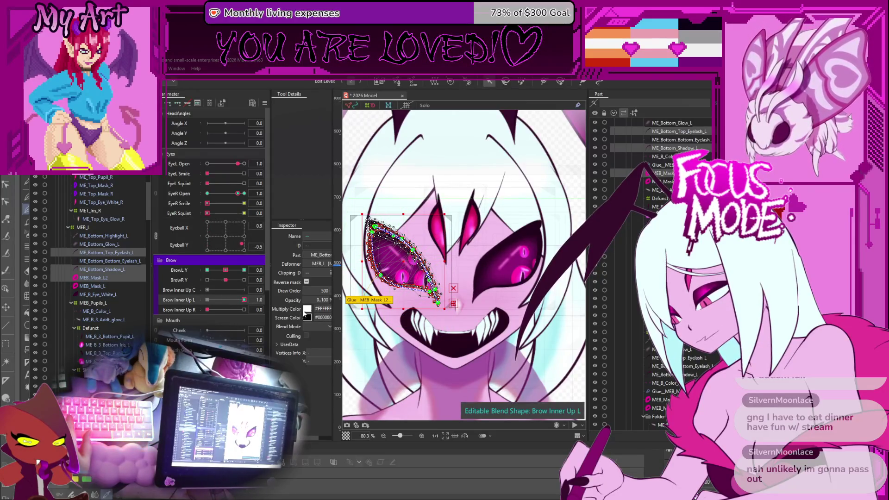
Step: Paint glue weight along the upper lid and the eye's top edge with the Glue brush
scroll(371, 268, "up", 3)
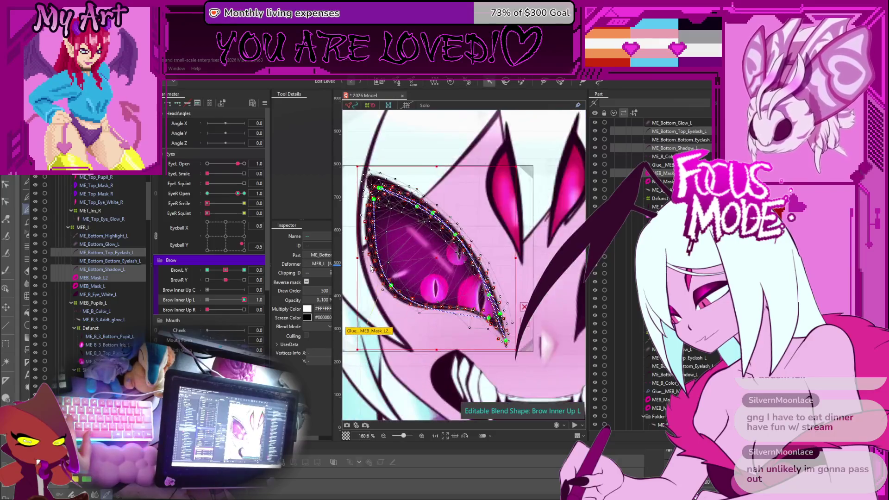
left_click(559, 83)
mouse_move(515, 240)
left_mouse_down()
mouse_move(441, 239)
mouse_move(466, 246)
left_mouse_up()
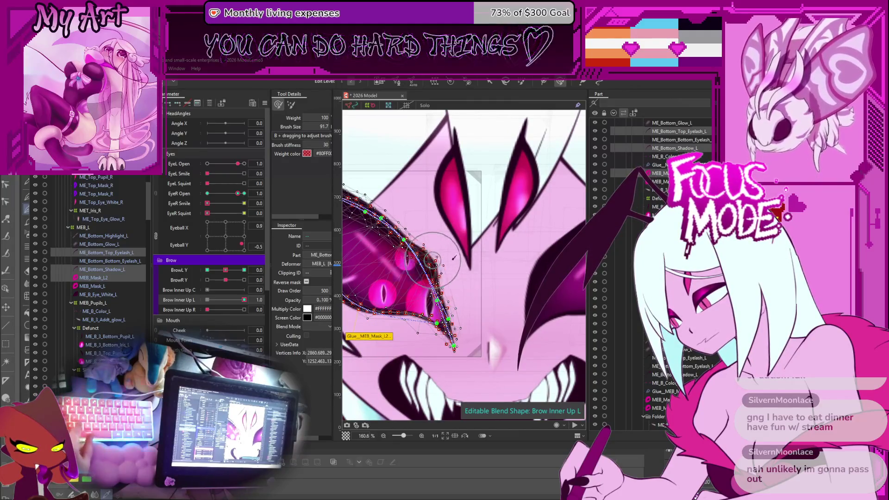
left_click_drag(460, 245, 482, 245)
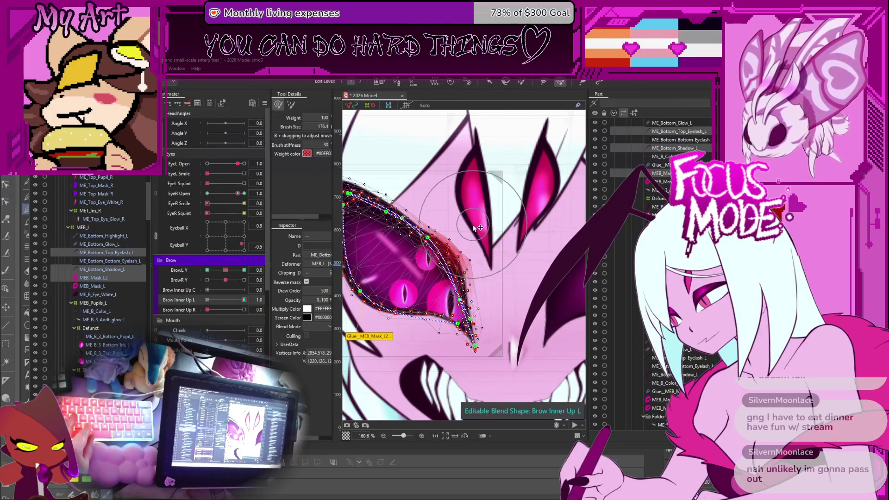
mouse_move(437, 200)
left_mouse_down()
mouse_move(455, 214)
mouse_move(449, 231)
left_mouse_up()
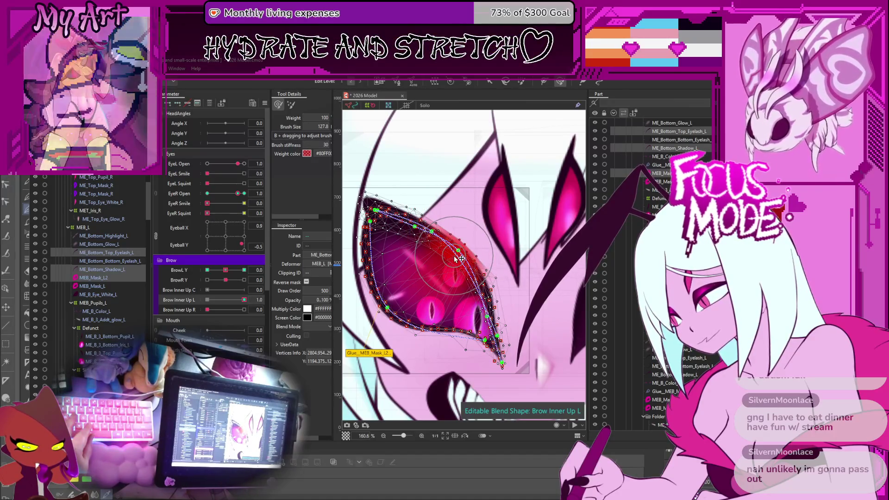
left_click_drag(438, 235, 457, 252)
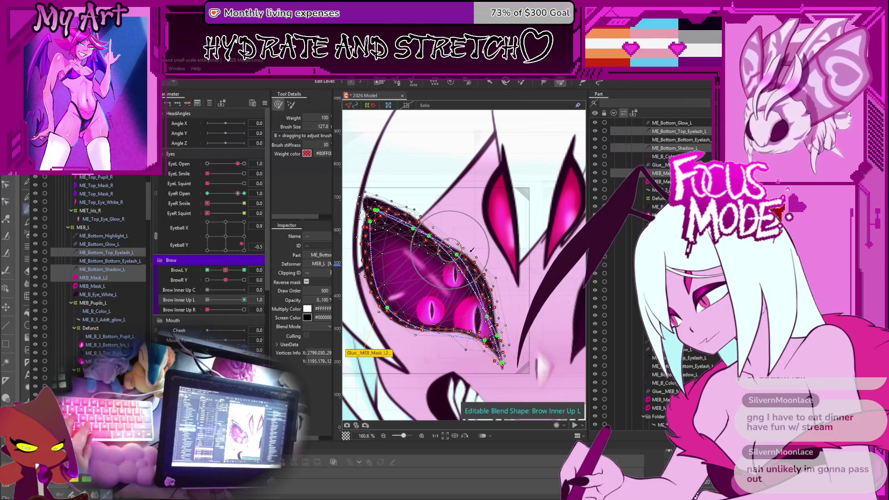
scroll(437, 251, "down", 3)
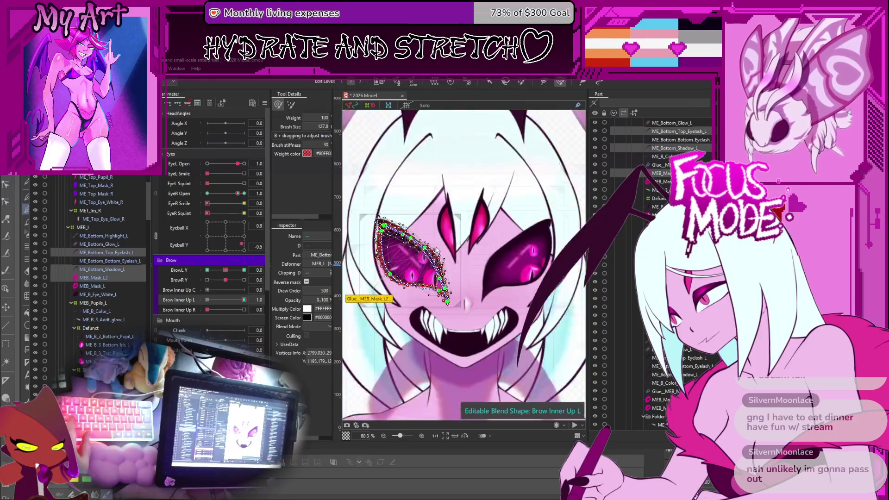
left_click_drag(392, 214, 397, 217)
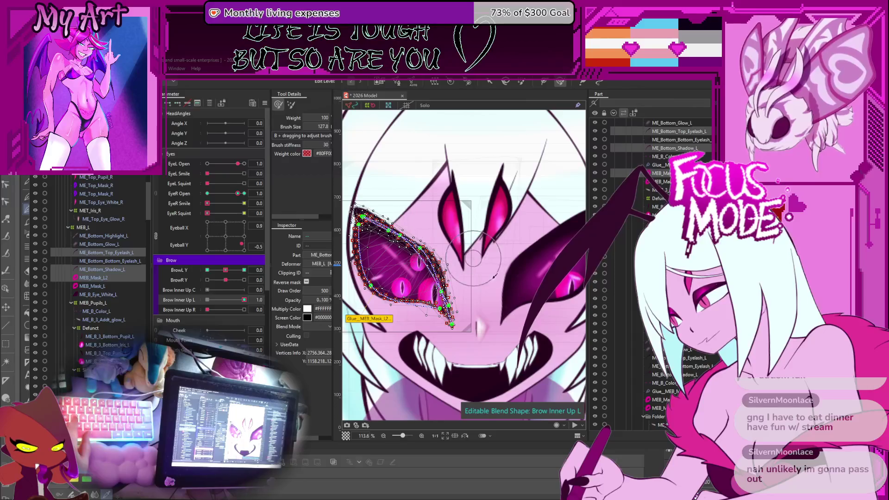
key("v")
scroll(479, 267, "down", 3)
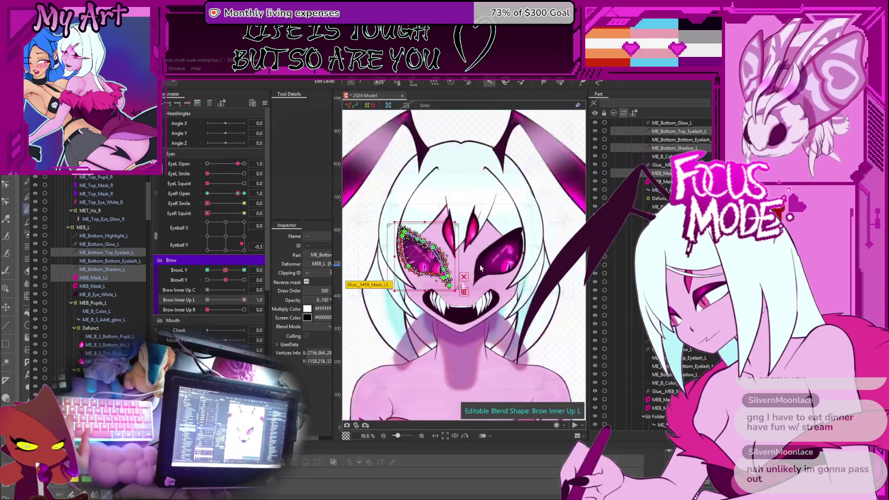
left_click(355, 357)
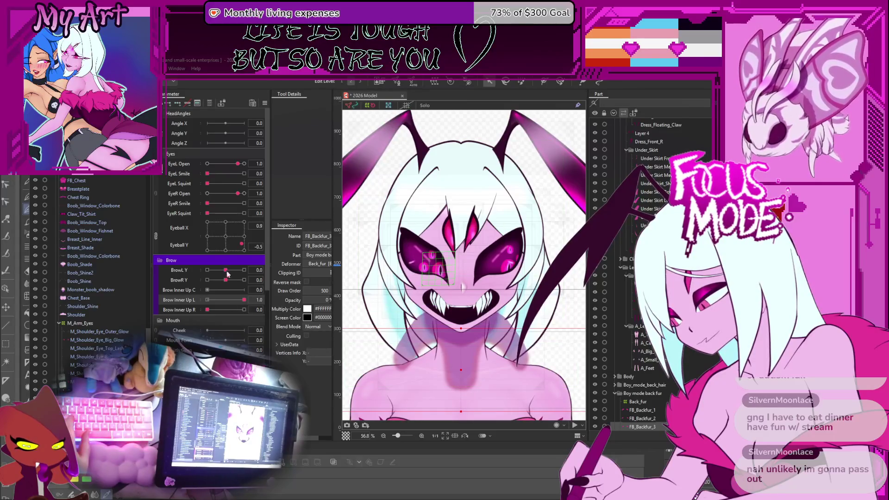
left_click_drag(230, 231, 226, 238)
key("ctrl+z")
key("ctrl+z")
key("ctrl+z")
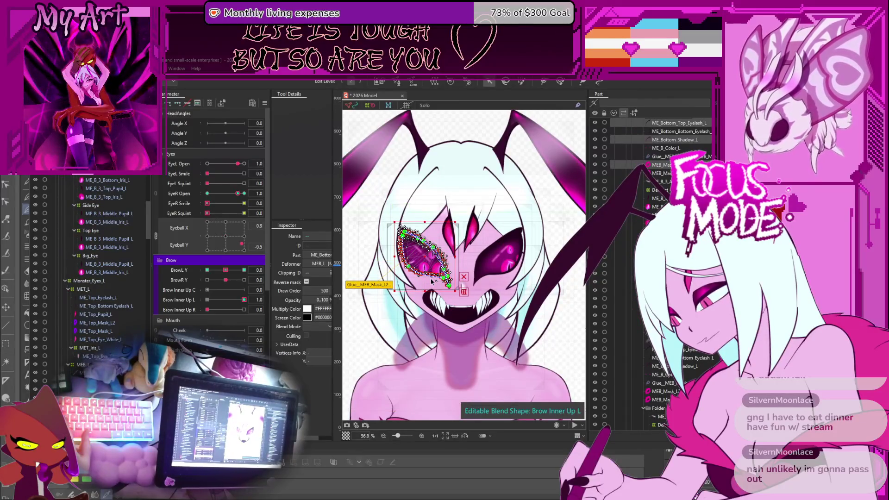
scroll(431, 260, "up", 5)
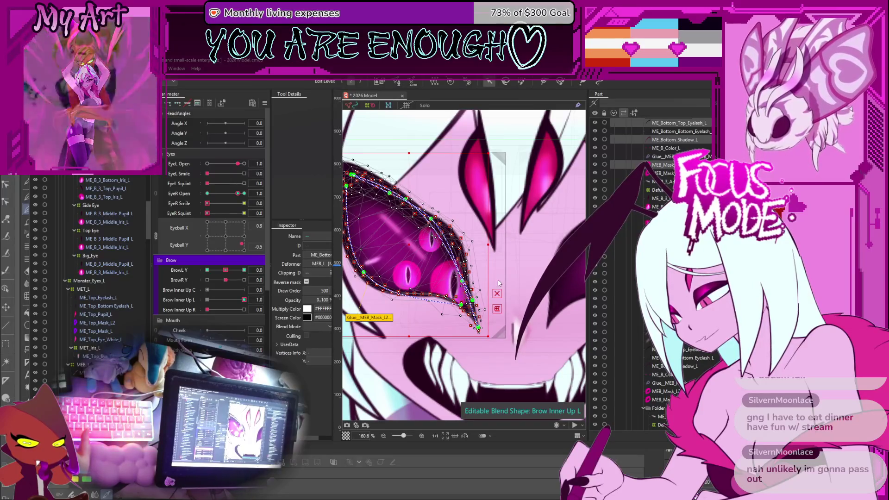
Step: Enlarge the Glue brush to about 184 and paint heavier glue along the eye's whole upper edge
left_click(561, 82)
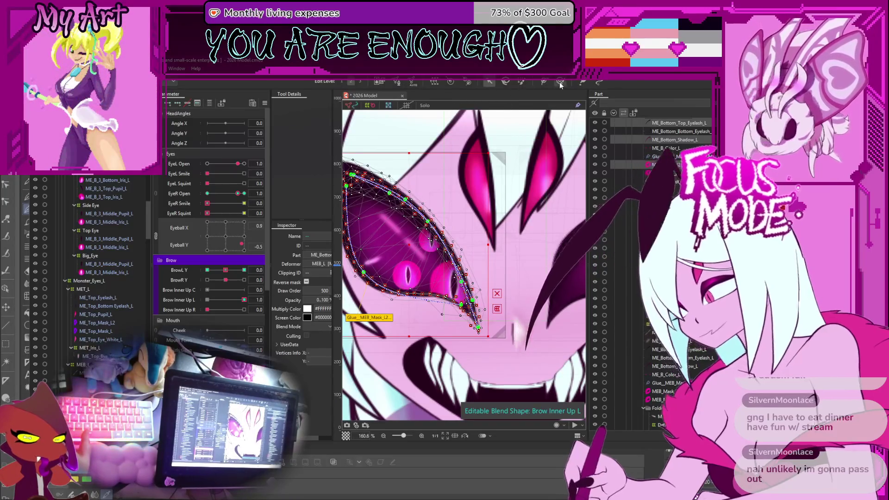
left_click_drag(431, 268, 462, 273)
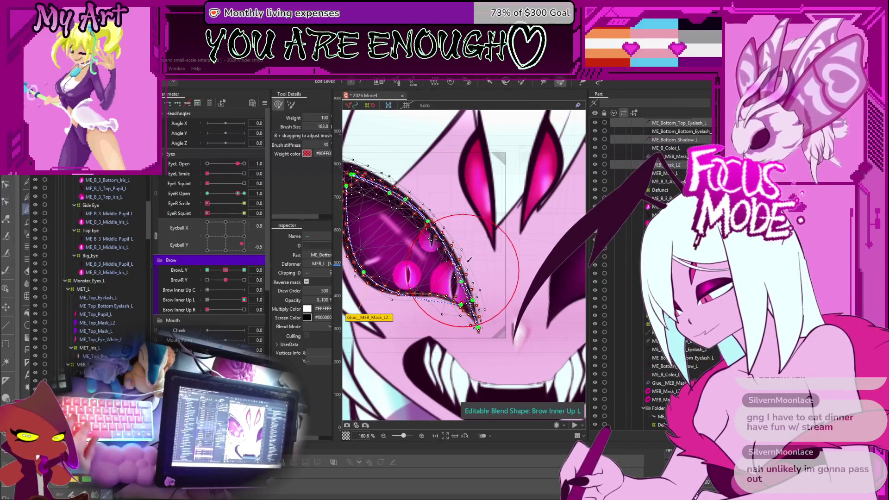
mouse_move(459, 264)
left_mouse_down()
mouse_move(456, 245)
mouse_move(478, 236)
mouse_move(459, 233)
mouse_move(482, 248)
mouse_move(463, 223)
mouse_move(468, 202)
mouse_move(500, 216)
mouse_move(452, 187)
left_mouse_up()
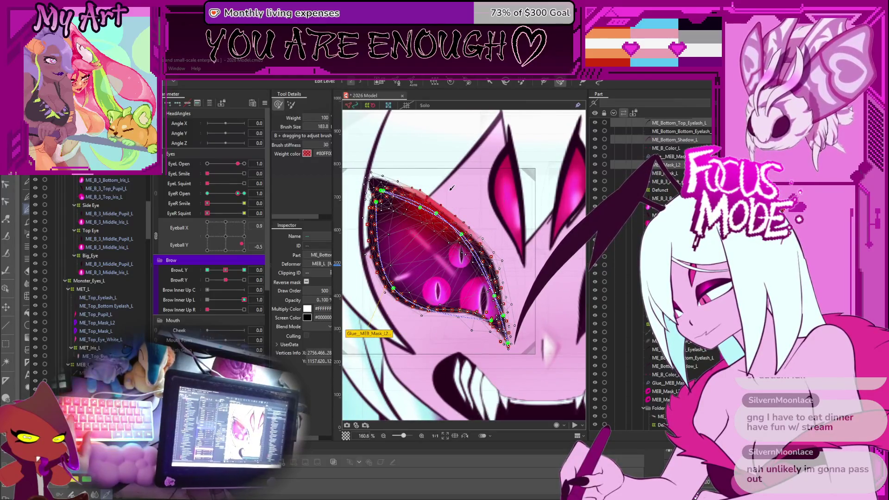
key("Escape")
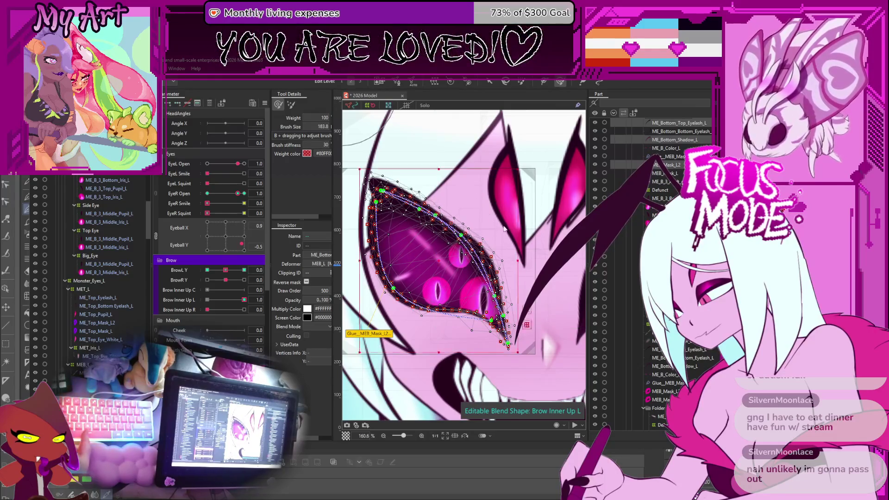
scroll(446, 239, "down", 5)
key("v")
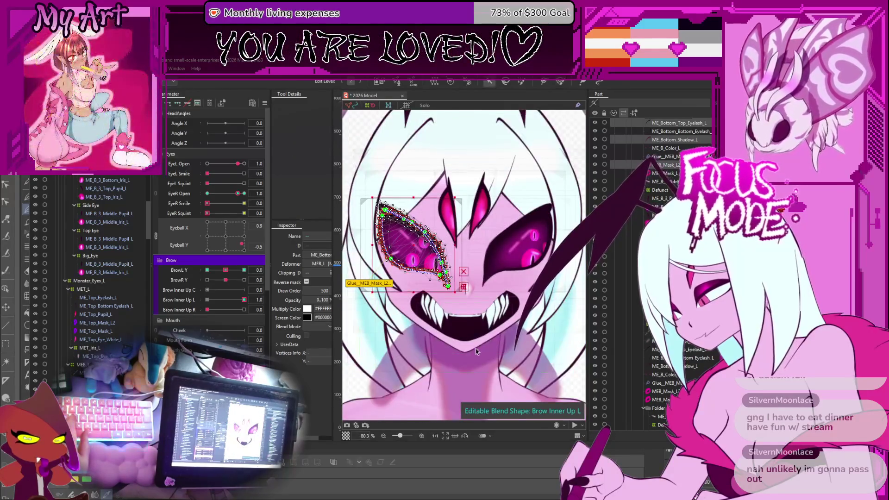
left_click(559, 353)
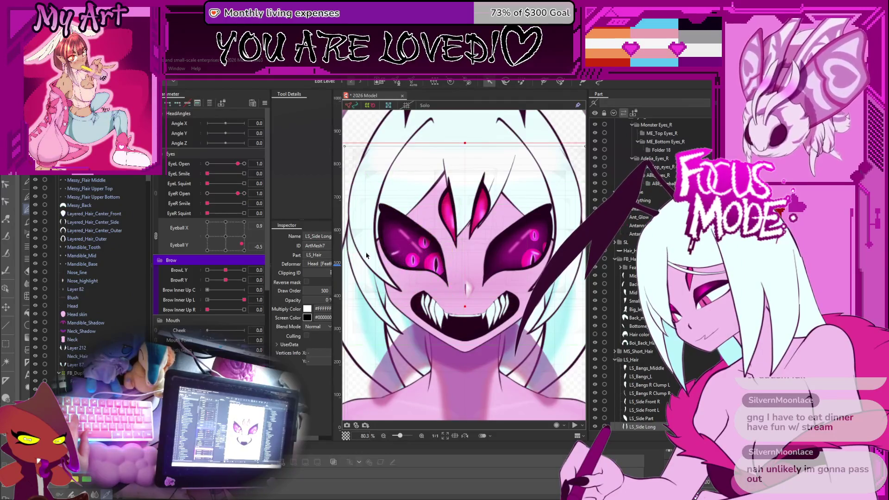
Step: Center the pupils at Eyeball X -0.1, Eyeball Y 0.1 and zoom in on the face
left_click_drag(241, 244, 226, 237)
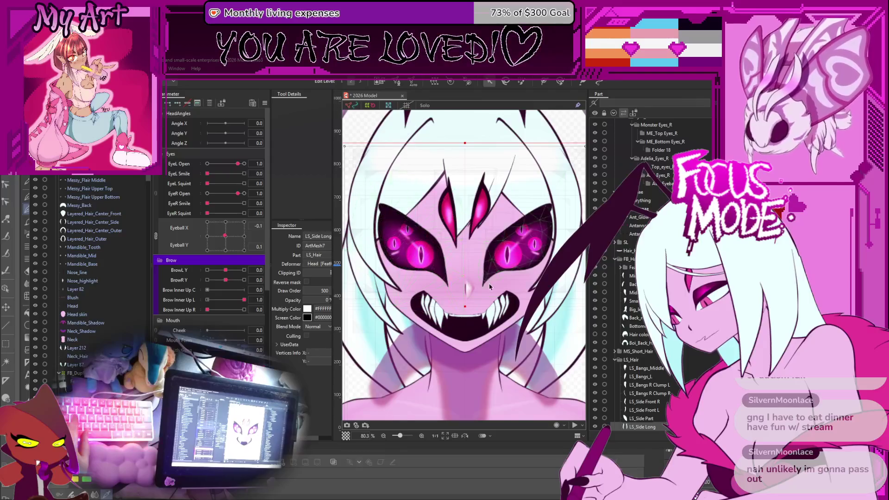
scroll(490, 287, "up", 2)
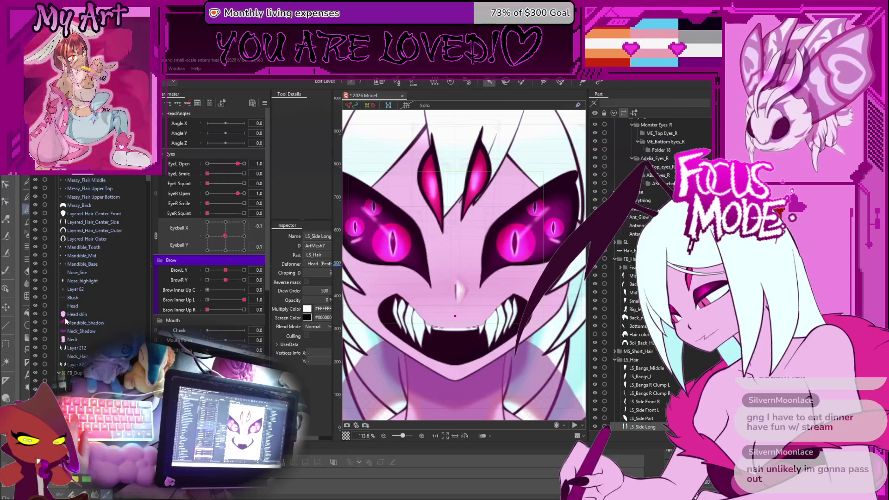
scroll(66, 338, "down", 5)
scroll(80, 344, "down", 3)
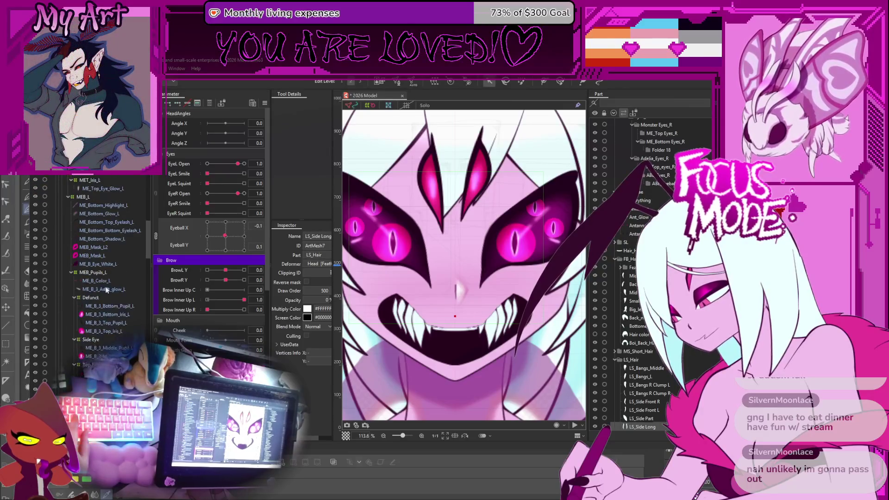
Step: Select the lash, shadow and MEB_Mask_L2 layers and glue-paint the inner corner with a 73.5 brush
left_click(104, 223)
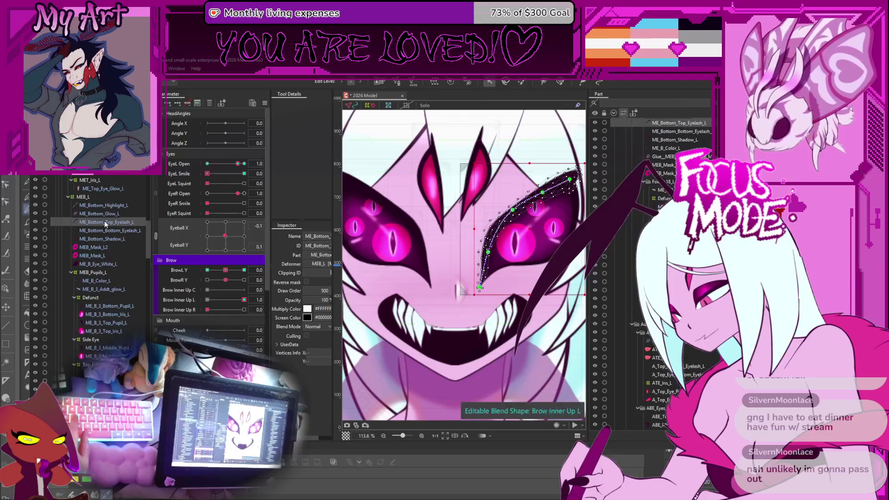
left_click(99, 247, "shift")
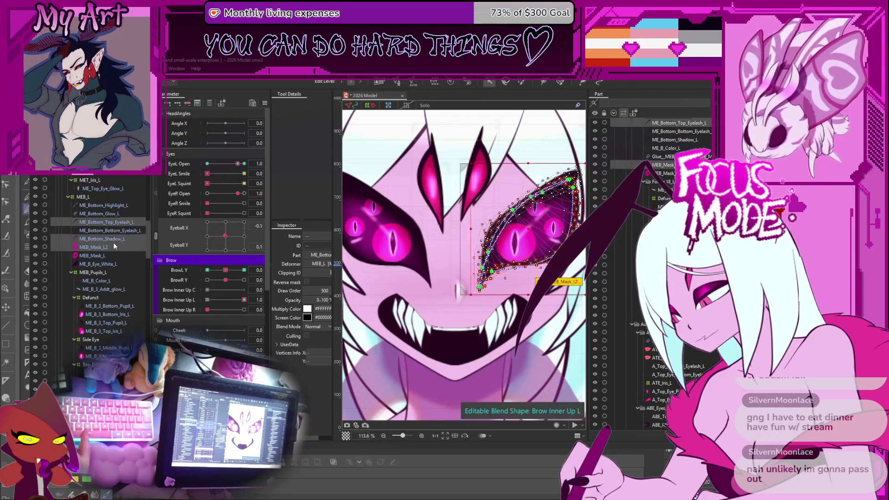
left_click(666, 157)
left_click_drag(438, 273, 417, 292)
left_click(418, 292)
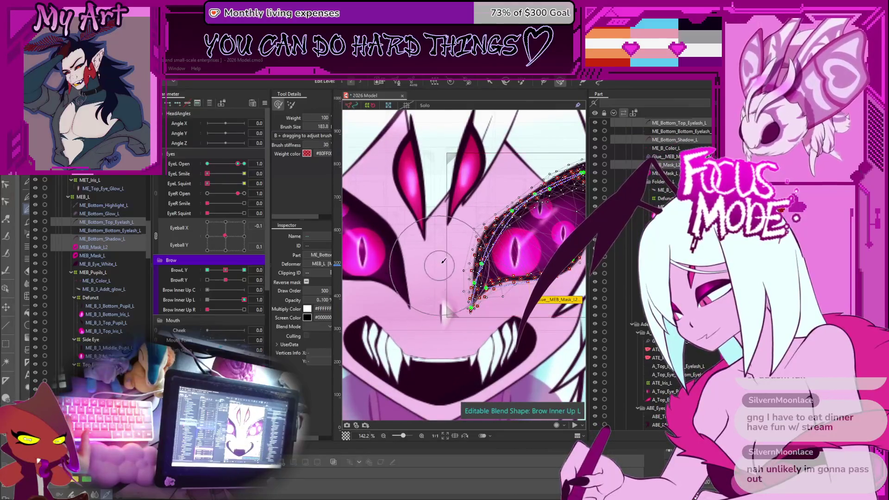
mouse_move(457, 257)
left_mouse_down()
mouse_move(438, 290)
mouse_move(462, 285)
left_mouse_up()
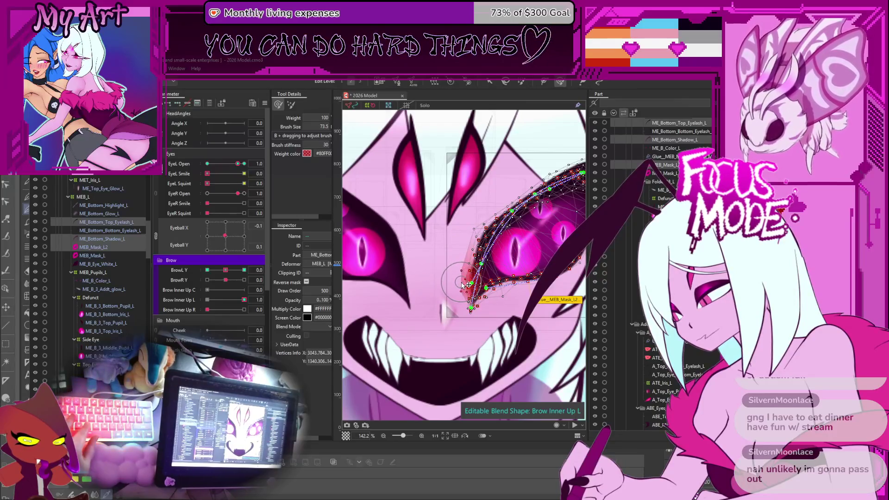
key("v")
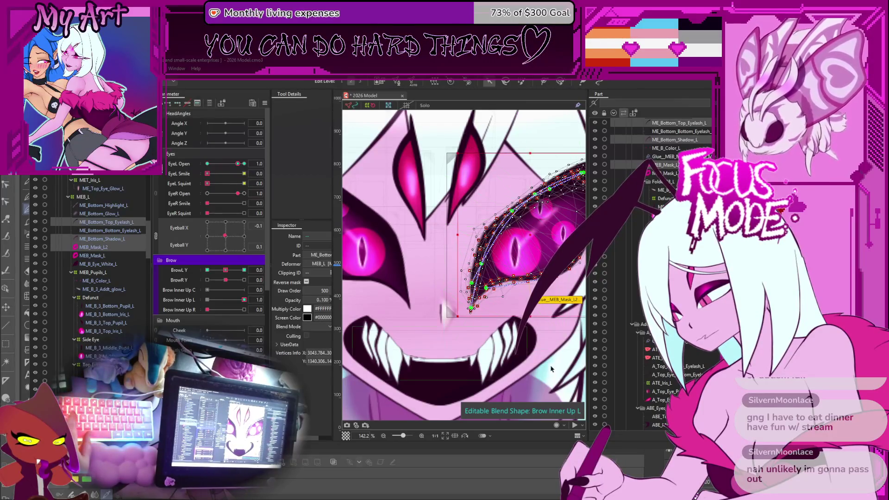
left_click(482, 277)
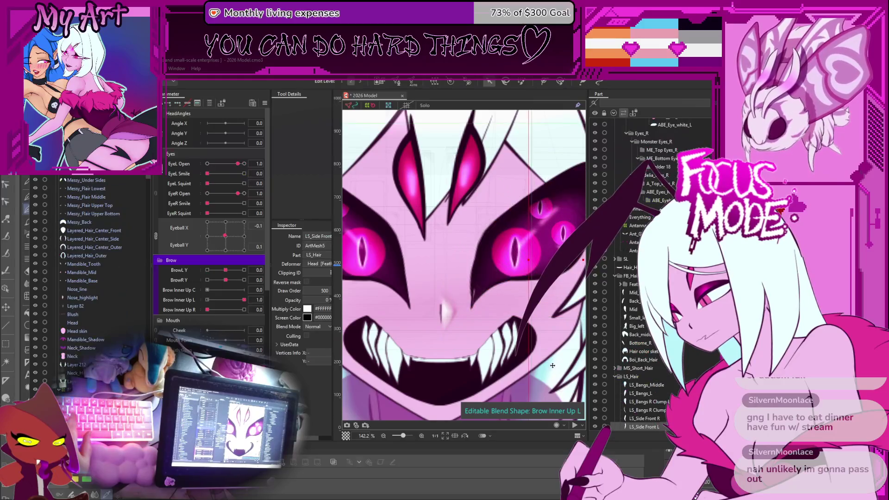
Step: Switch to weight painting with the left eye's ME_Bottom_Top_Eyelash_L mesh selected
left_click(472, 282)
scroll(462, 296, "up", 3)
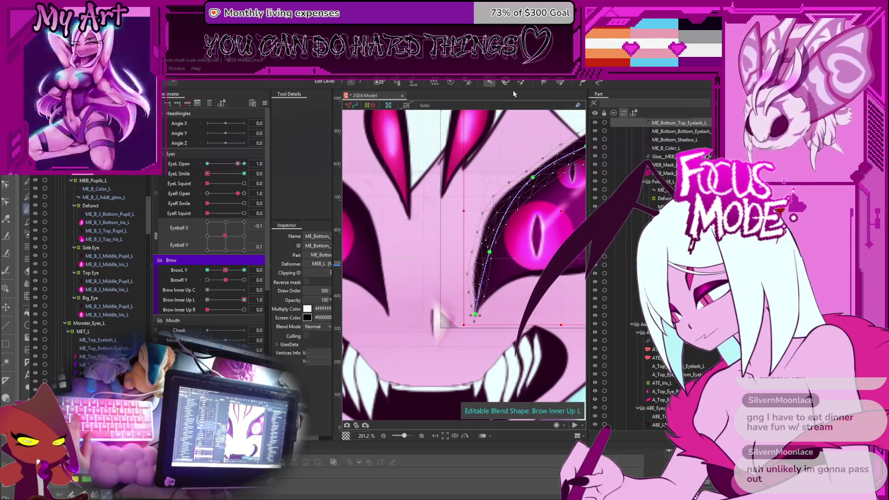
left_click(559, 82)
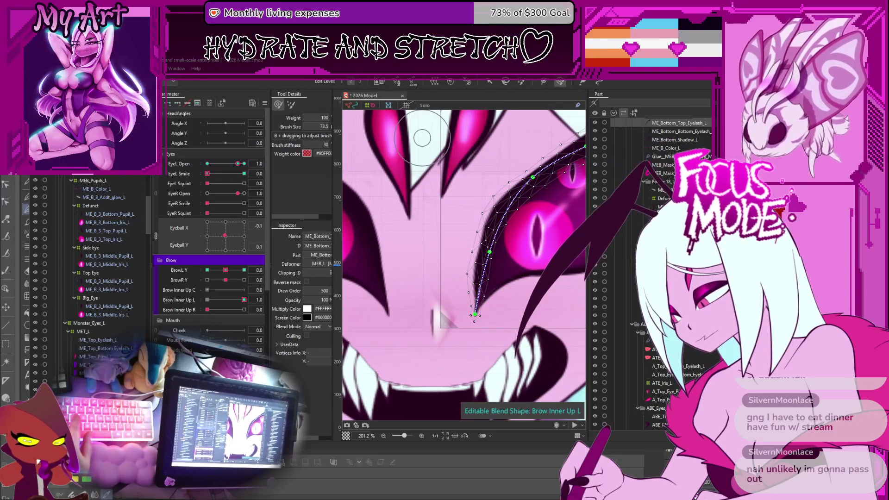
scroll(81, 176, "up", 2)
left_click(373, 255)
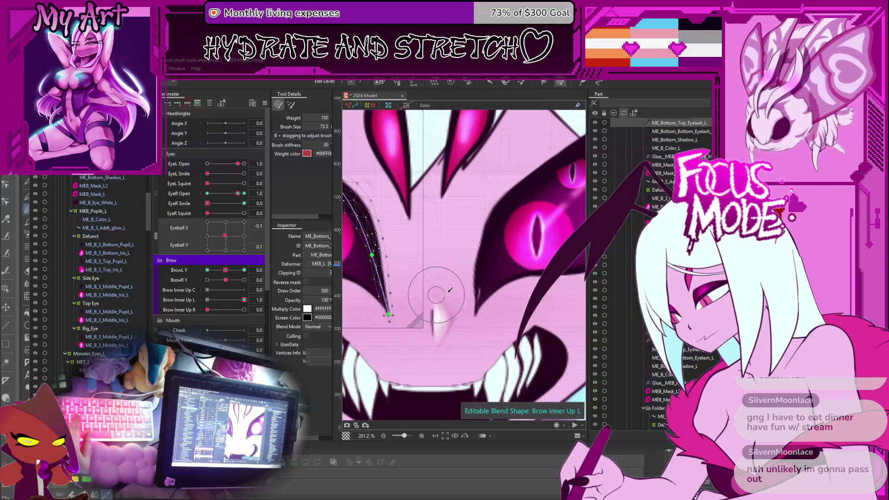
scroll(100, 287, "down", 5)
scroll(100, 290, "down", 3)
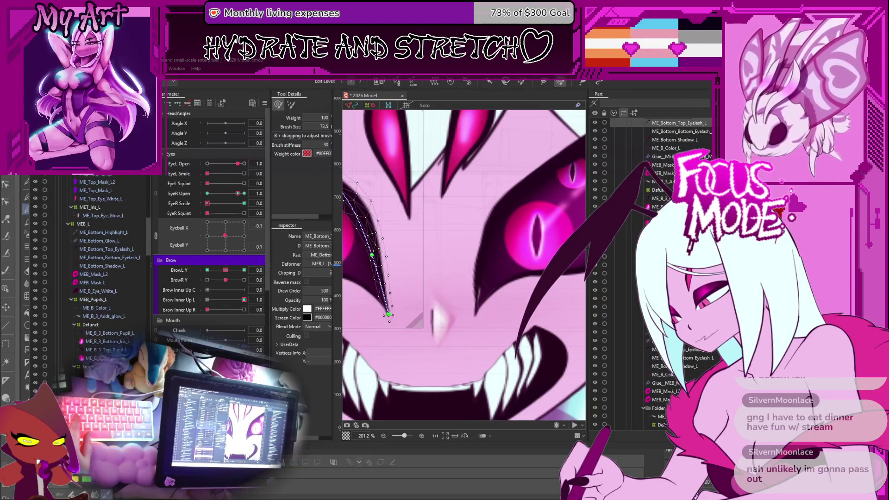
scroll(91, 319, "down", 2)
left_click(95, 218)
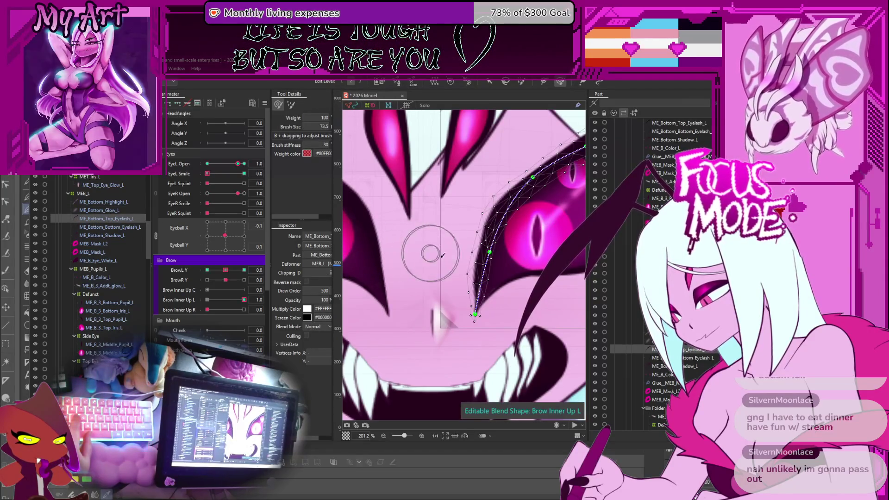
Step: Paint weight along the lower eyelash curve, then zoom out and shift gaze to Eyeball X 0.1, Y -0.2
mouse_move(461, 272)
left_mouse_down()
mouse_move(468, 279)
mouse_move(470, 259)
left_mouse_up()
key("Escape")
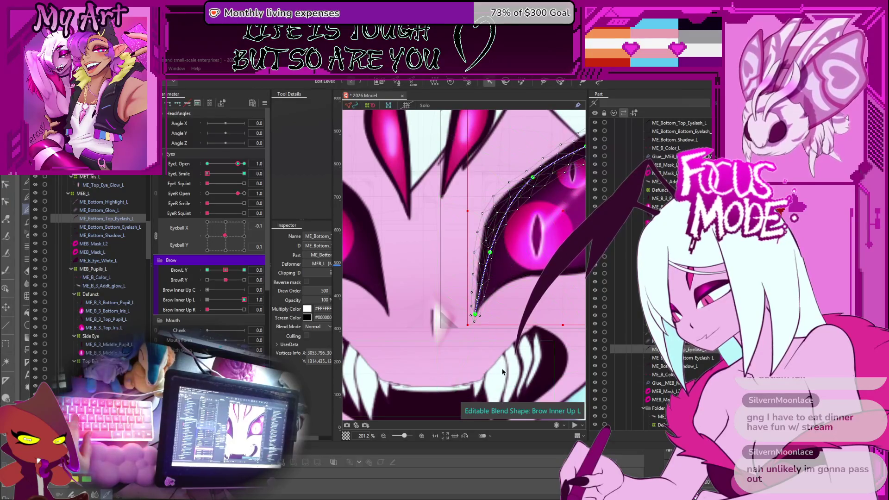
left_click(506, 374)
left_click(493, 285)
left_click(494, 284)
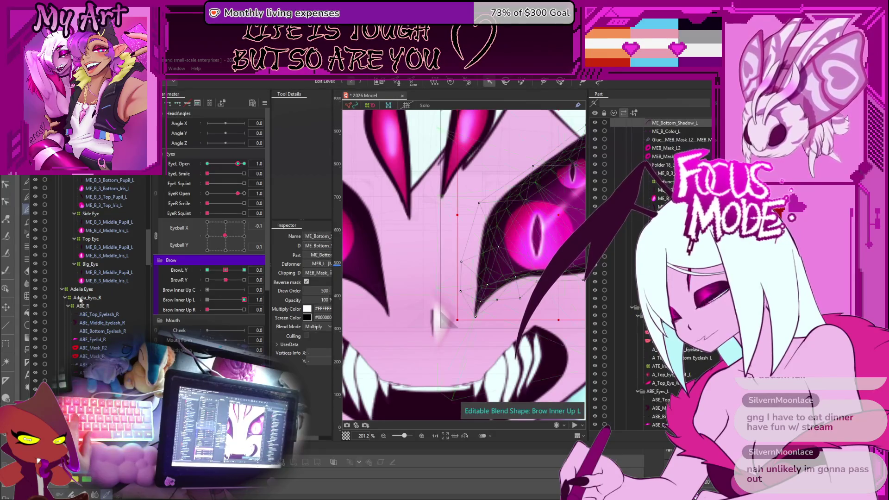
scroll(66, 298, "up", 6)
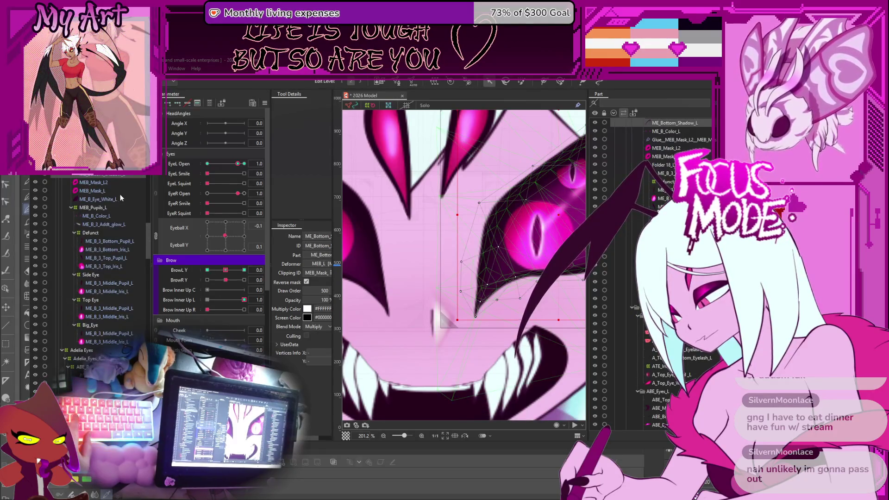
key("ctrl+0")
left_click_drag(225, 236, 227, 241)
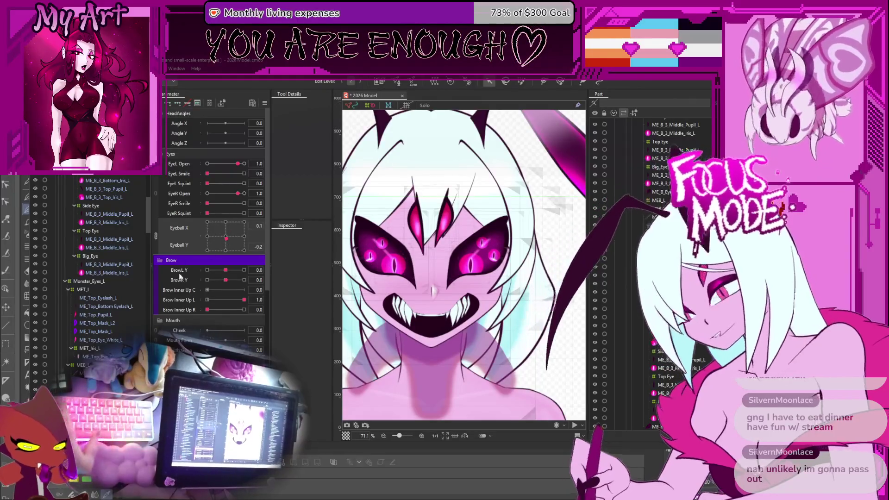
Step: Select ME_Bottom_Top_Eyelash_L, ME_Bottom_Shadow_L and MEB_Mask_L2, then raise BrowL Y to 1.0
scroll(112, 320, "down", 4)
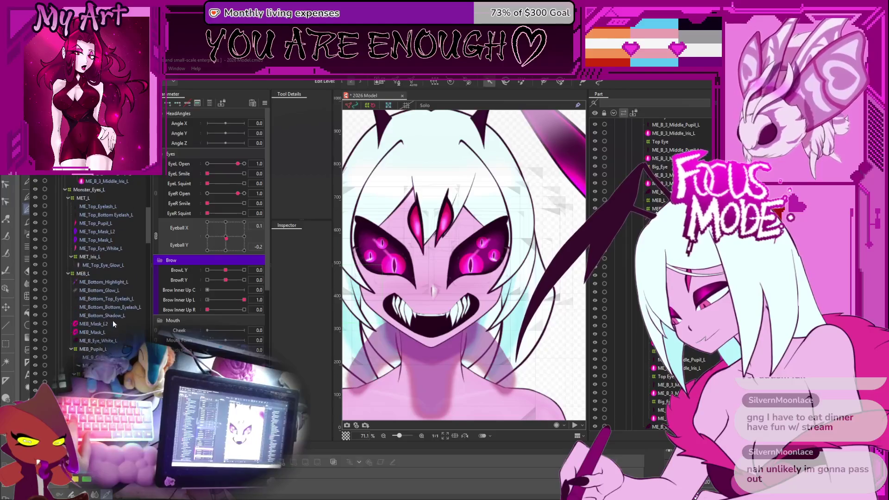
left_click(106, 299)
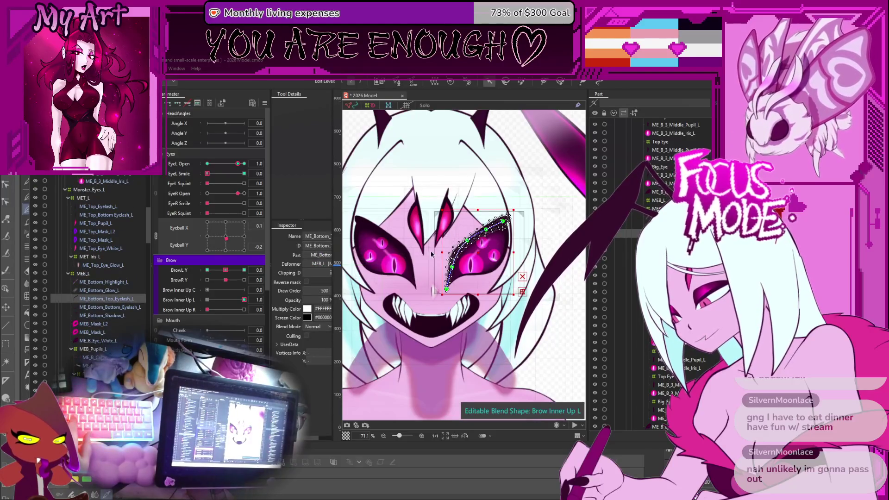
scroll(408, 253, "up", 2)
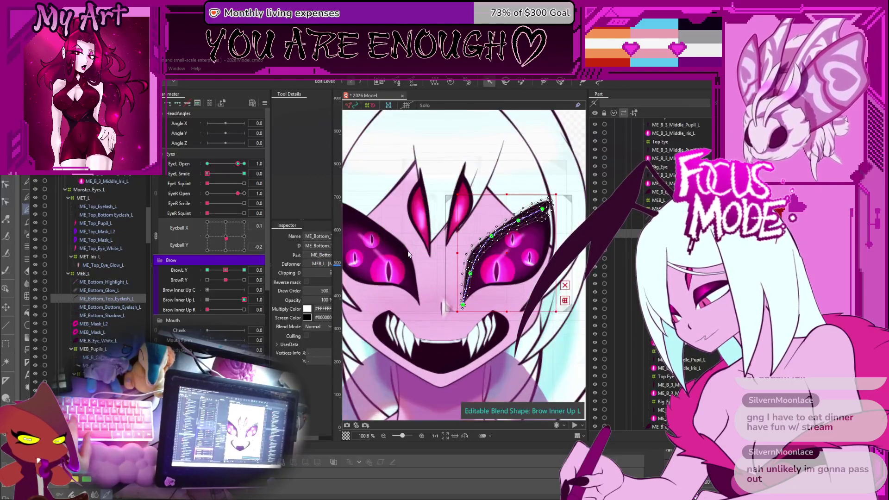
left_click(111, 315, "ctrl")
left_click(105, 324, "ctrl")
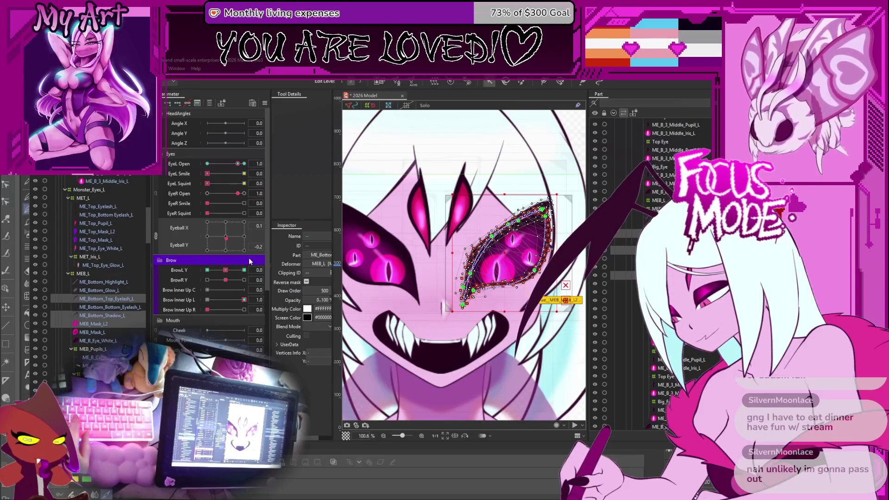
left_click_drag(226, 269, 244, 270)
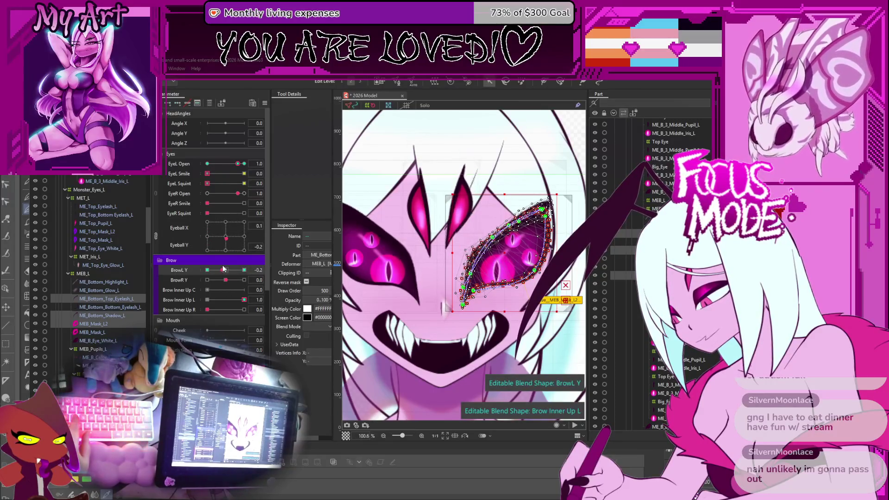
left_click(569, 350)
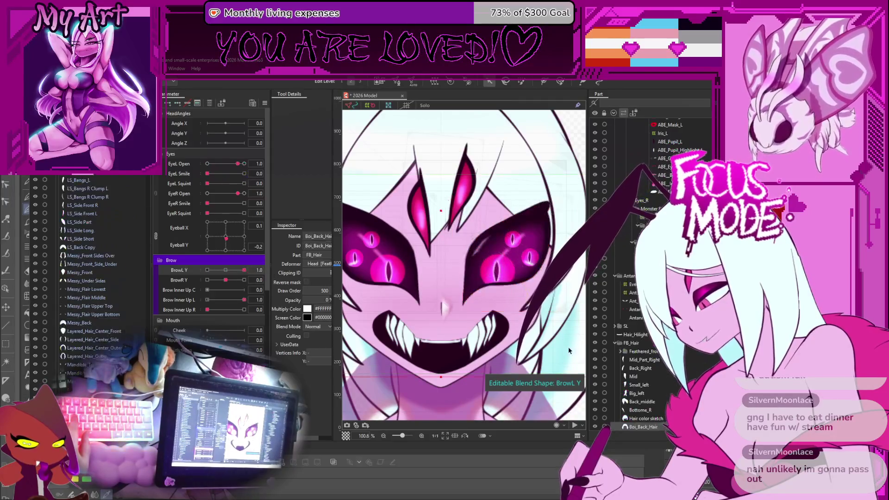
Step: Reset BrowL Y to centre and test it at 0.1 and -0.1
left_click(419, 211)
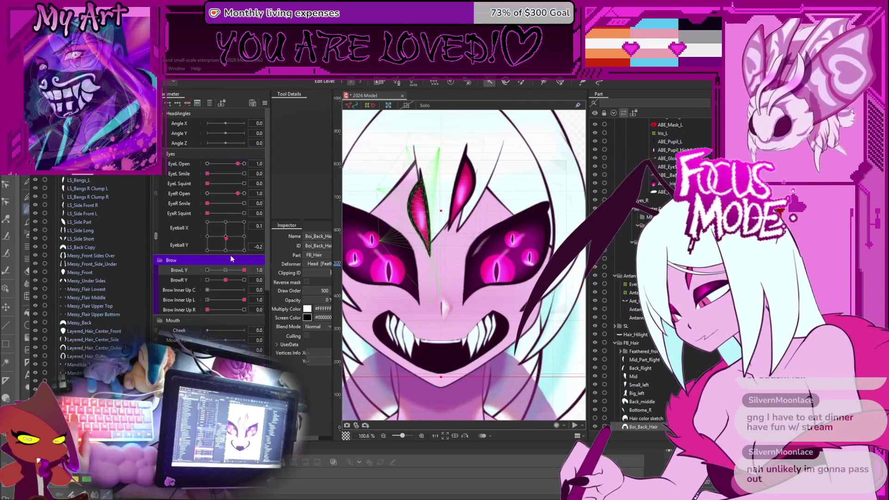
left_click(225, 271)
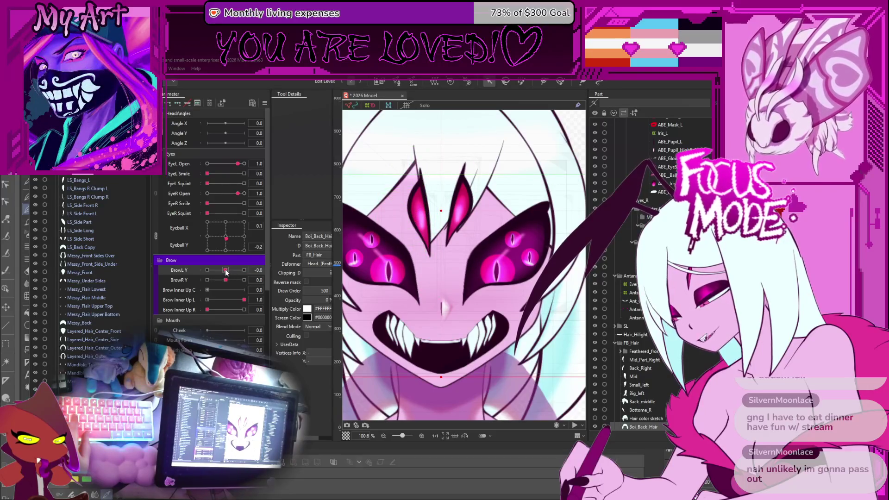
left_click_drag(225, 271, 225, 280)
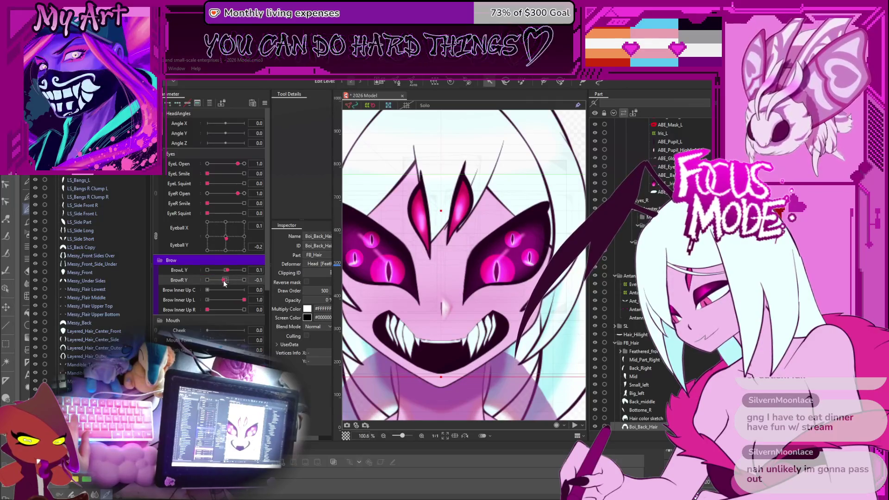
left_click(225, 270)
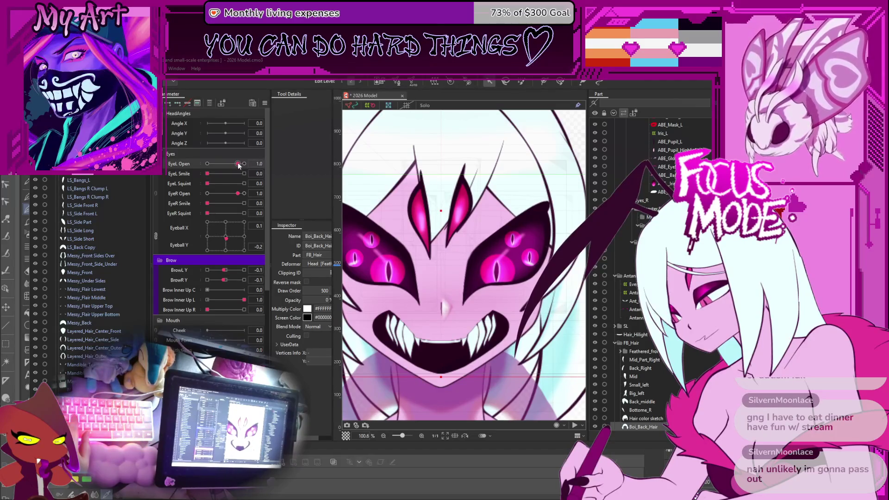
Step: Test EyeL Open, reset BrowR Y to 0.0, try Brow Inner Up C at 0.4 and 0.6, then select MEB_Mask_L2
left_click_drag(238, 164, 237, 171)
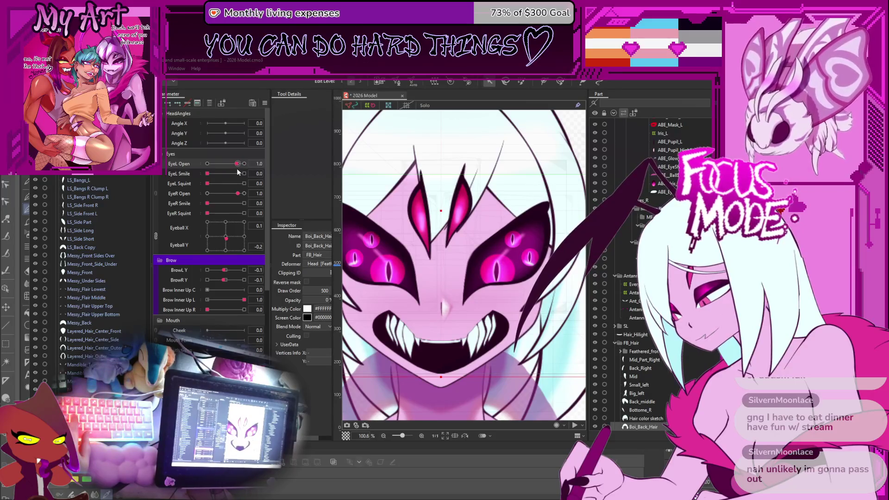
mouse_move(225, 281)
left_mouse_down()
mouse_move(228, 272)
mouse_move(259, 270)
mouse_move(228, 272)
left_mouse_up()
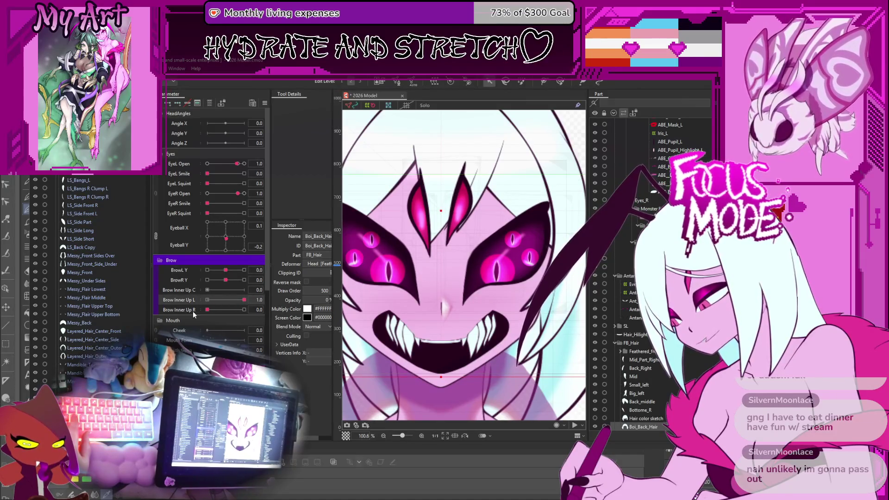
left_click(220, 290)
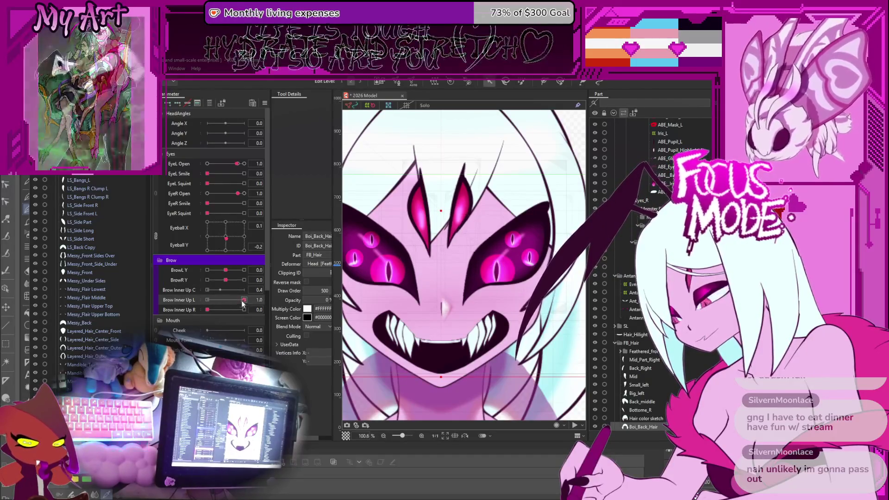
left_click(229, 289)
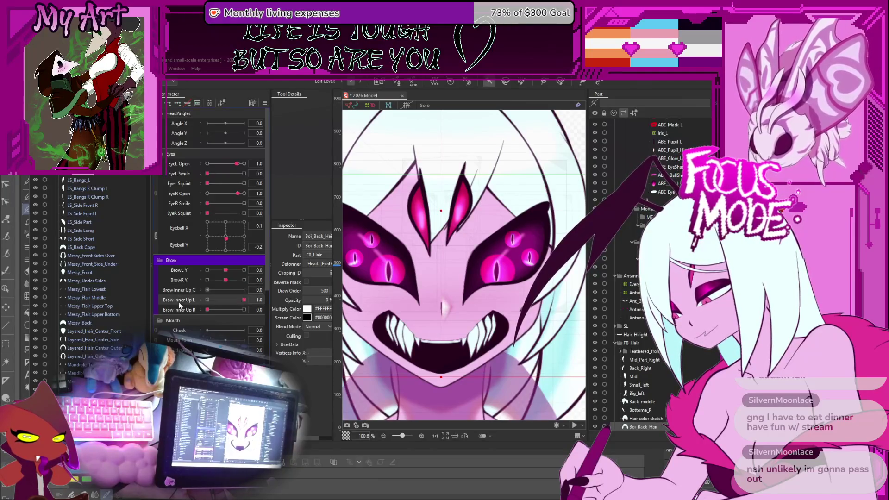
scroll(89, 236, "down", 5)
scroll(90, 238, "down", 10)
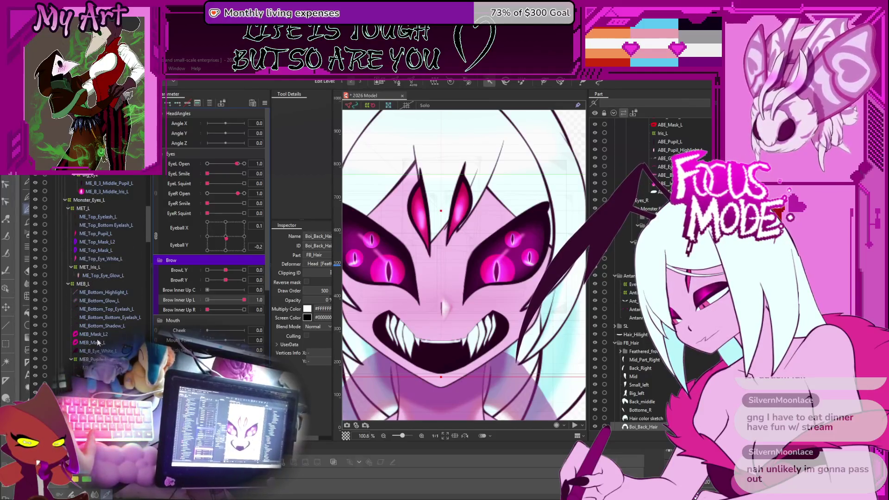
left_click(96, 334)
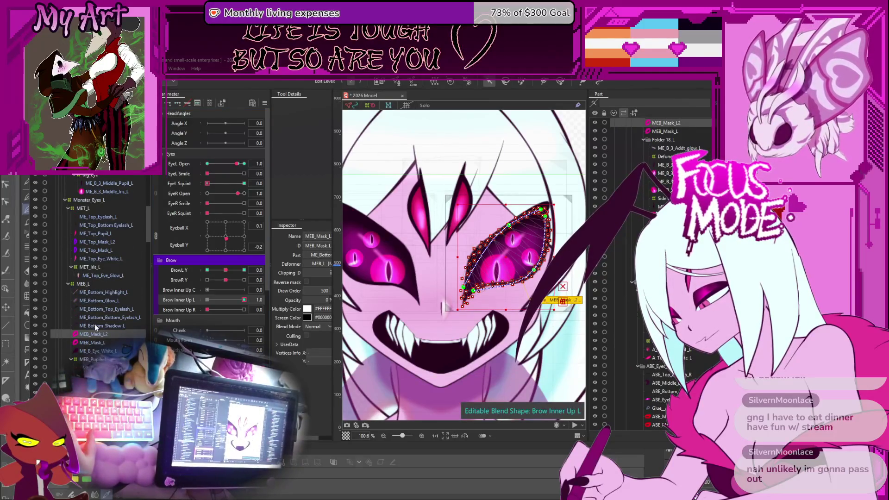
Step: Add ME_Bottom_Shadow_L, ME_Bottom_Top_Eyelash_L and the other eye's bottom eyelash, shadow and mask layers
left_click(99, 326, "ctrl")
left_click(94, 309, "ctrl")
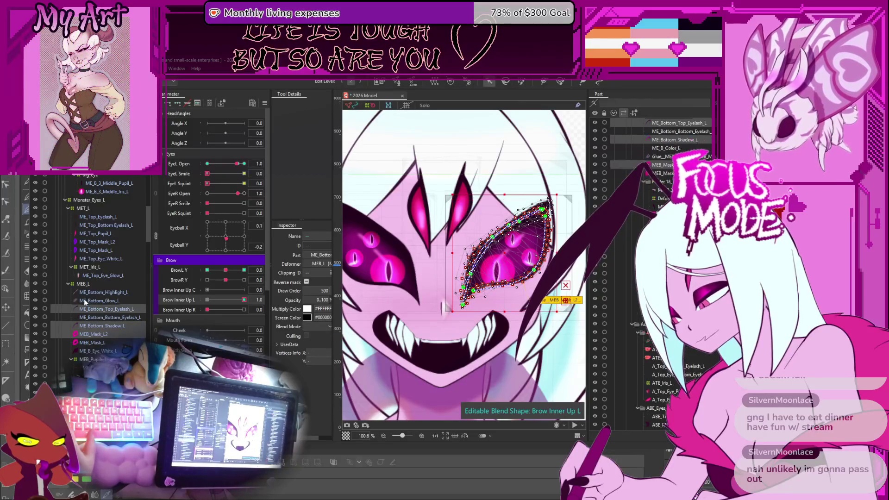
scroll(84, 299, "up", 10)
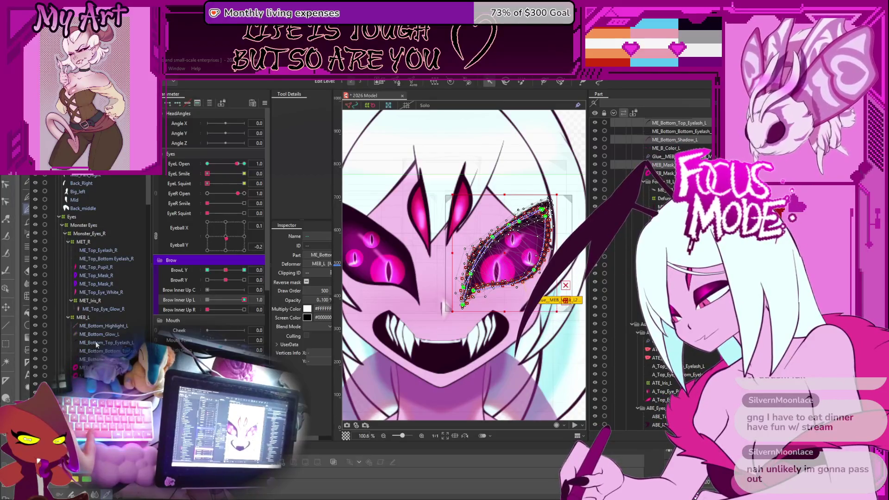
scroll(95, 343, "down", 3)
left_click(93, 279)
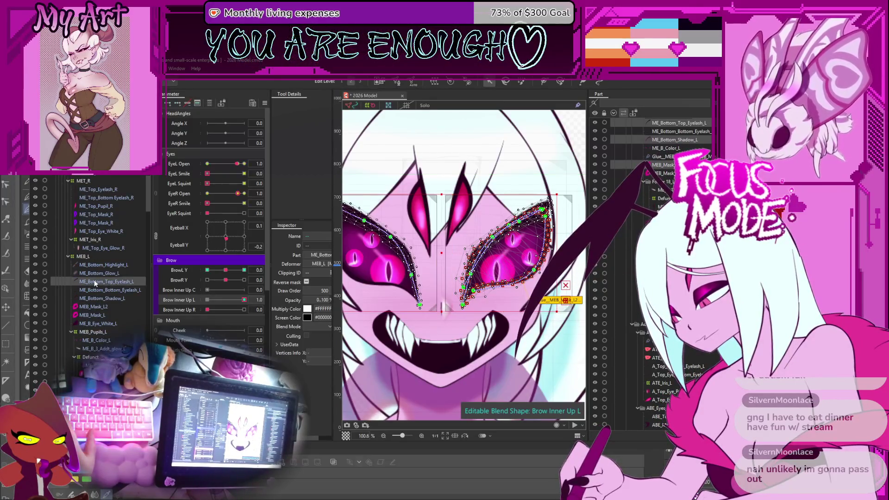
left_click(100, 299, "ctrl")
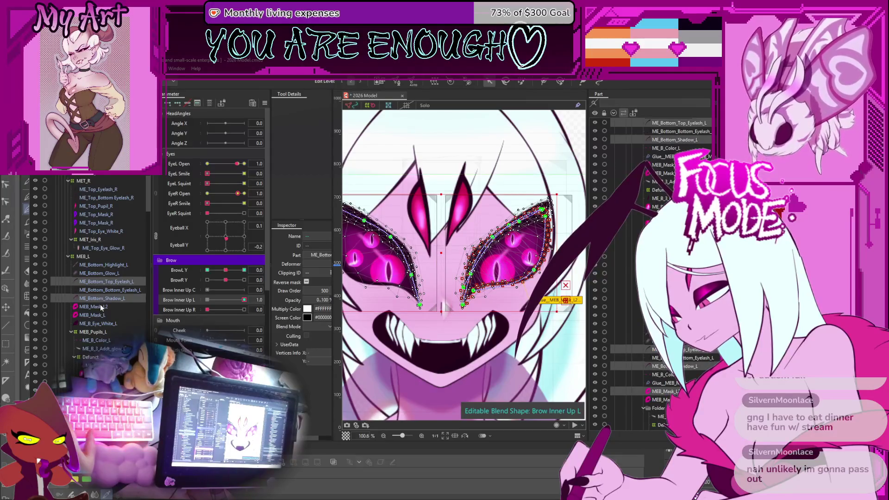
left_click(101, 307, "ctrl")
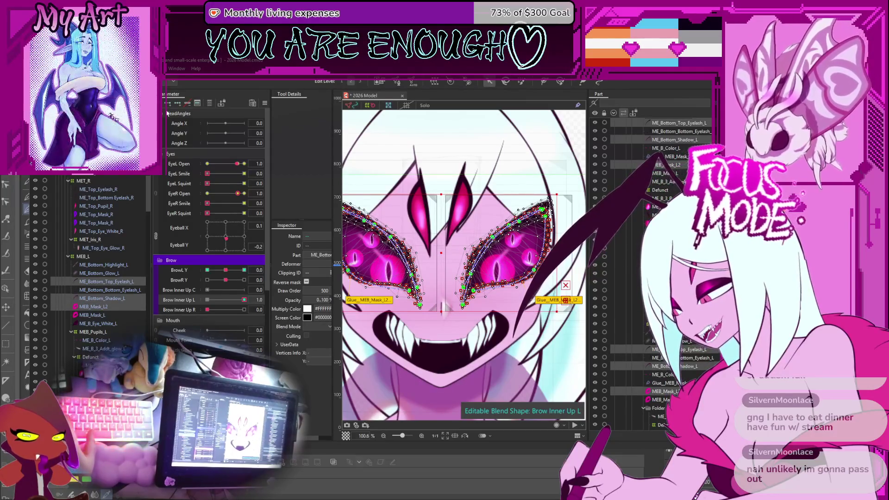
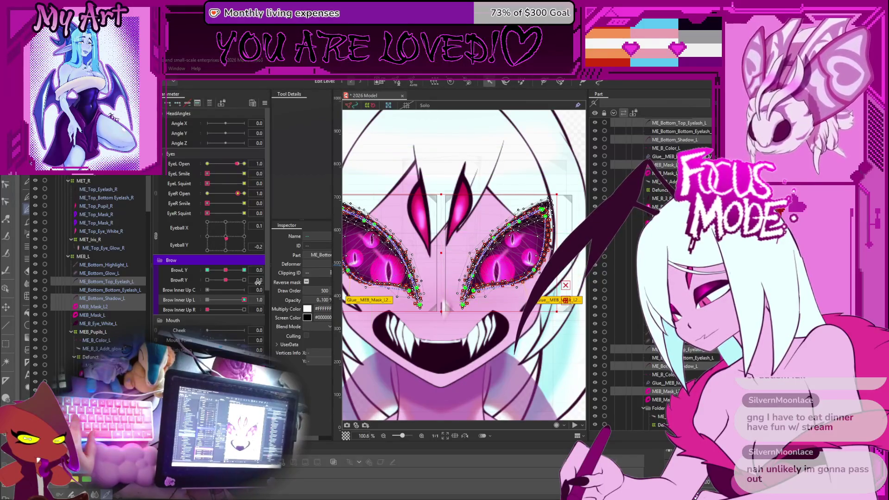
Step: Return BrowL Y to neutral, set Brow Inner Up L to 0.7, and lower EyeL Open almost shut
left_click(226, 271)
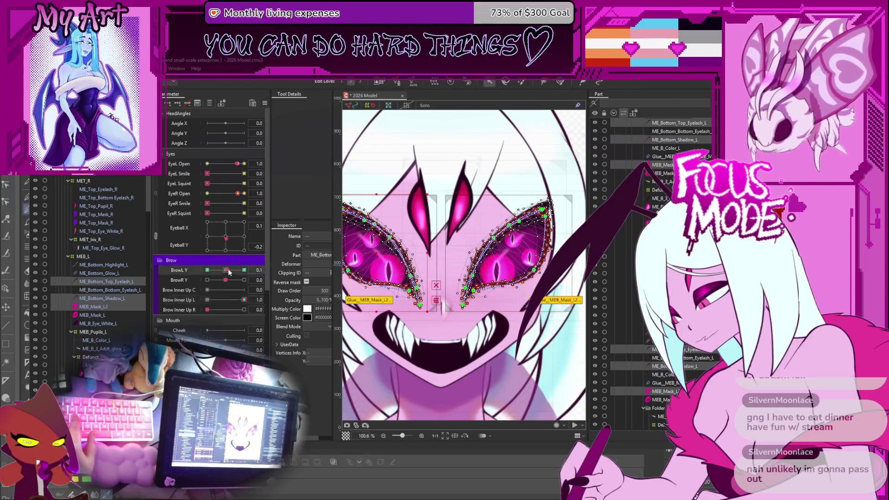
mouse_move(225, 270)
left_mouse_down()
mouse_move(244, 282)
mouse_move(226, 283)
left_mouse_up()
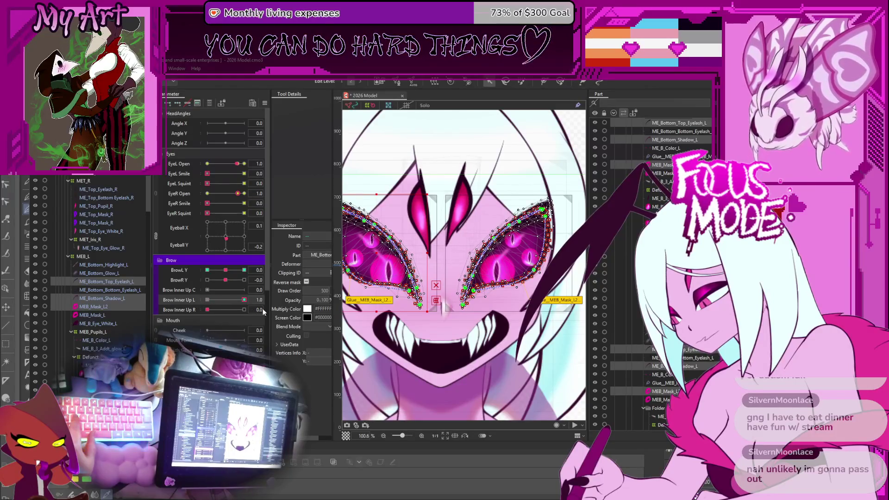
mouse_move(244, 300)
left_mouse_down()
mouse_move(234, 300)
mouse_move(244, 300)
left_mouse_up()
mouse_move(237, 164)
left_mouse_down()
mouse_move(239, 211)
mouse_move(205, 221)
mouse_move(247, 226)
mouse_move(228, 228)
mouse_move(240, 225)
left_mouse_up()
left_click_drag(237, 164, 205, 166)
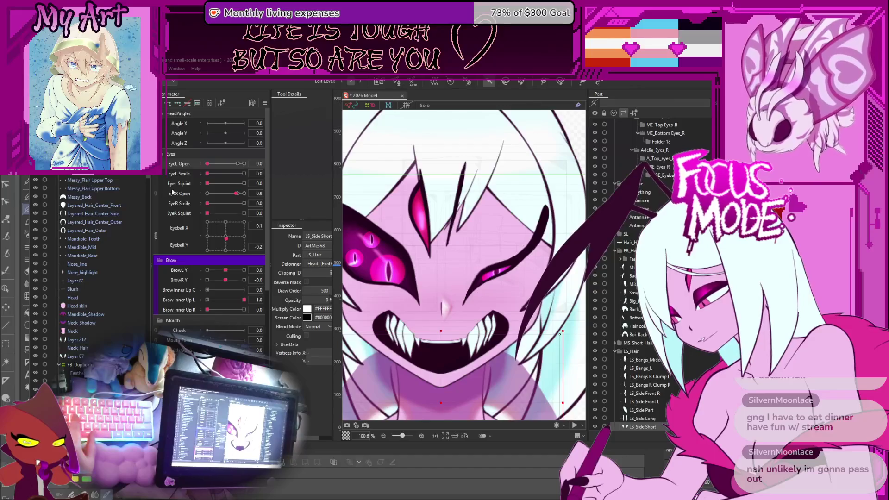
Step: Centre Eyeball X, test EyeL Open and Brow Inner Up L, and raise Brow Inner Up R to full
left_click_drag(226, 241, 225, 241)
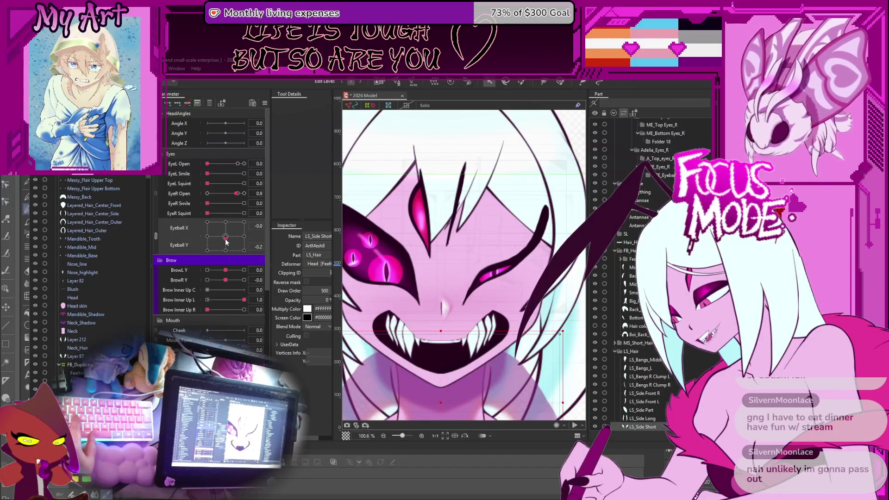
mouse_move(230, 298)
left_mouse_down()
mouse_move(202, 289)
mouse_move(244, 294)
left_mouse_up()
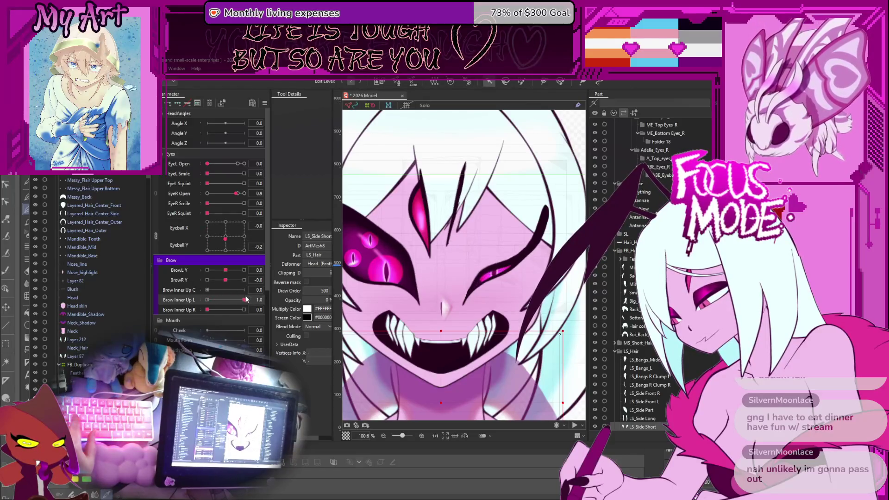
left_click_drag(237, 165, 251, 166)
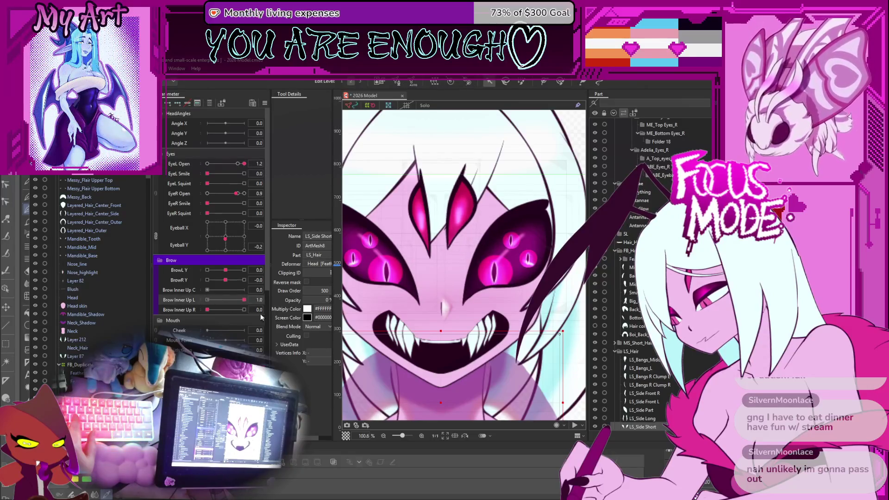
mouse_move(243, 300)
left_mouse_down()
mouse_move(190, 306)
mouse_move(244, 305)
left_mouse_up()
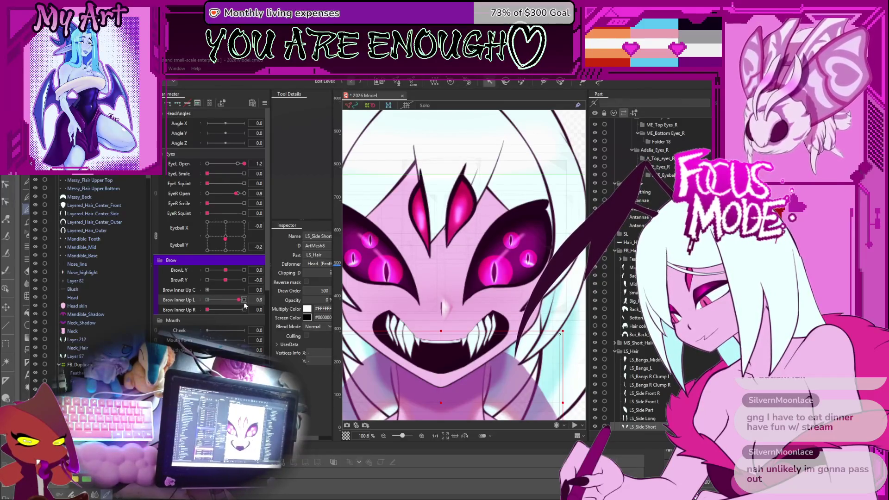
left_click_drag(243, 164, 238, 163)
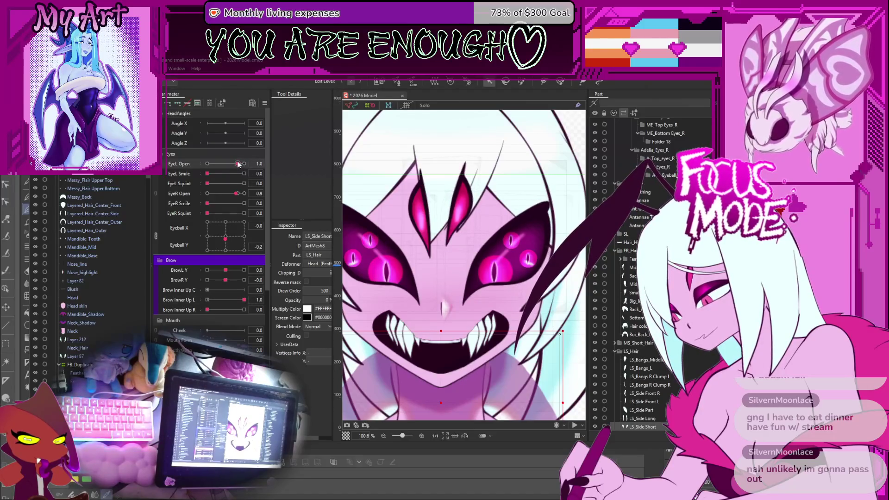
left_click(241, 310)
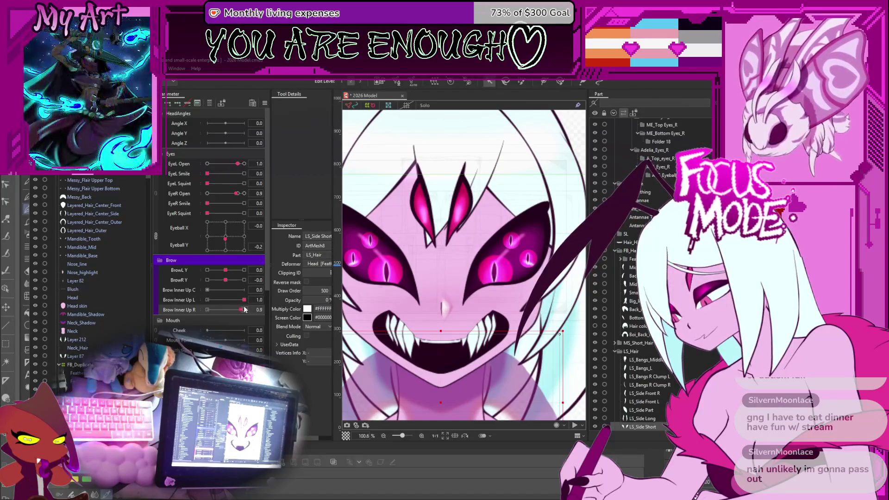
left_click(244, 309)
mouse_move(244, 299)
left_mouse_down()
mouse_move(201, 300)
mouse_move(244, 300)
left_mouse_up()
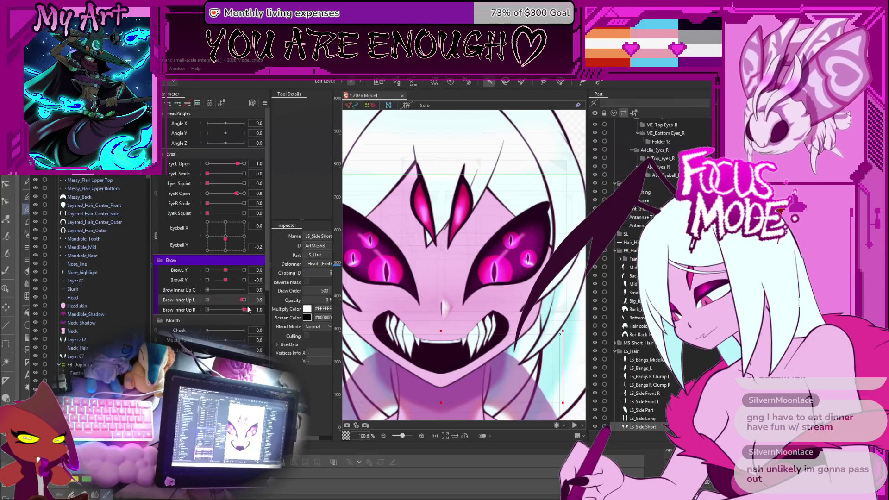
Step: Squint the left eye to 0.6, restore the left inner brow, then switch to the calm face form
left_click(231, 184)
left_click(244, 194)
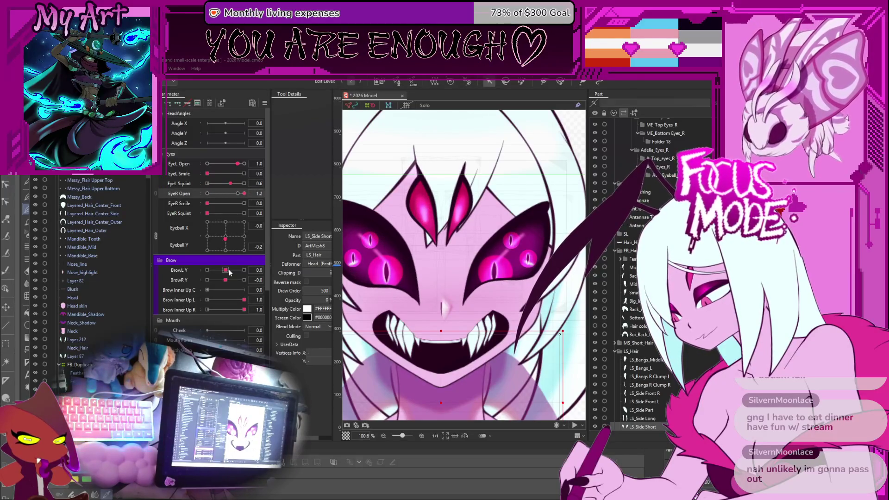
mouse_move(241, 300)
left_mouse_down()
mouse_move(212, 300)
mouse_move(225, 281)
left_mouse_up()
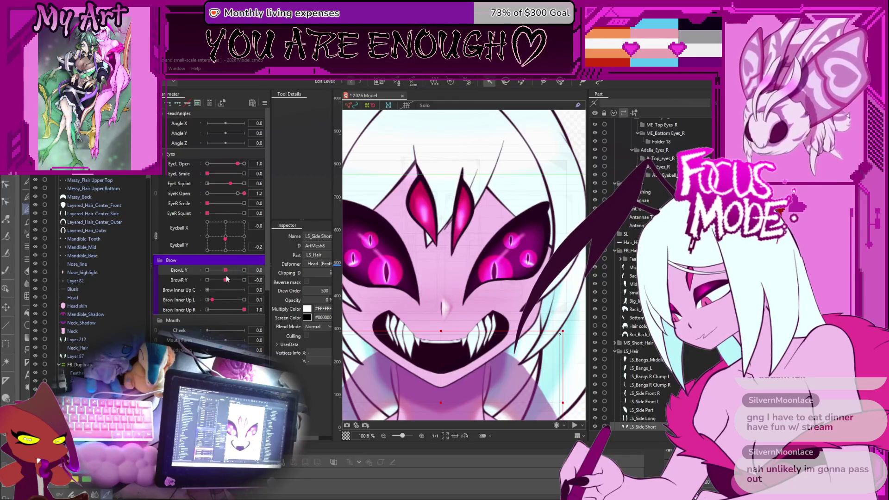
left_click(244, 299)
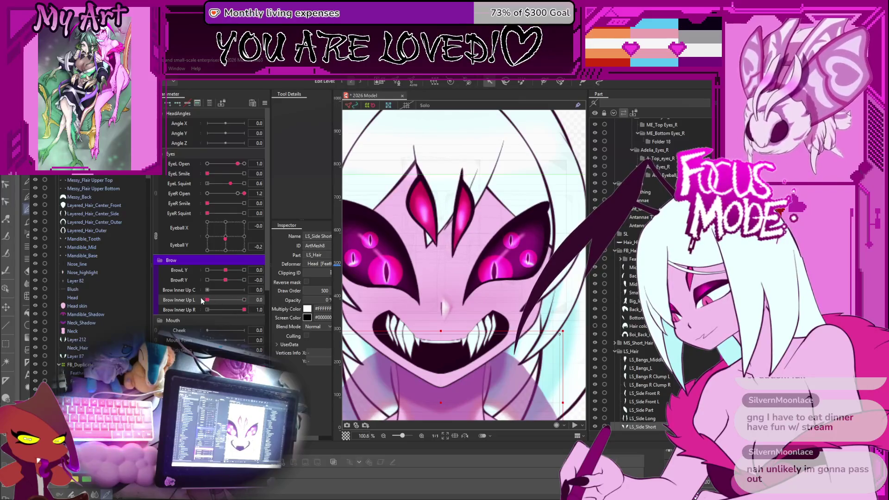
left_click(239, 164)
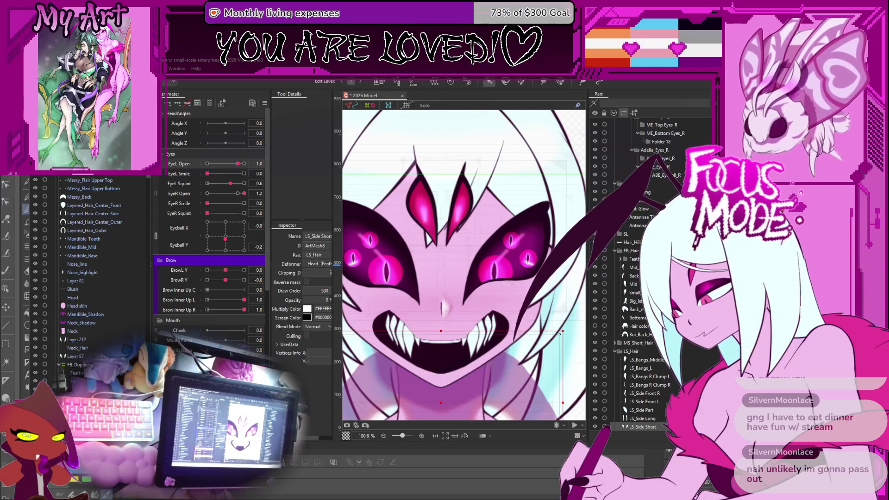
key("ctrl+z")
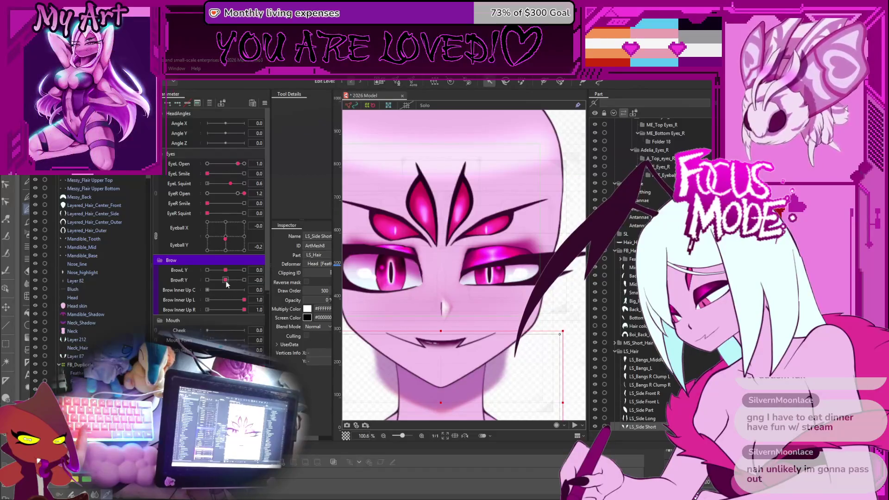
Step: On the calm face, lower the left inner brow and close then reopen the left eye wide
mouse_move(233, 300)
left_mouse_down()
mouse_move(176, 300)
mouse_move(263, 310)
mouse_move(206, 300)
left_mouse_up()
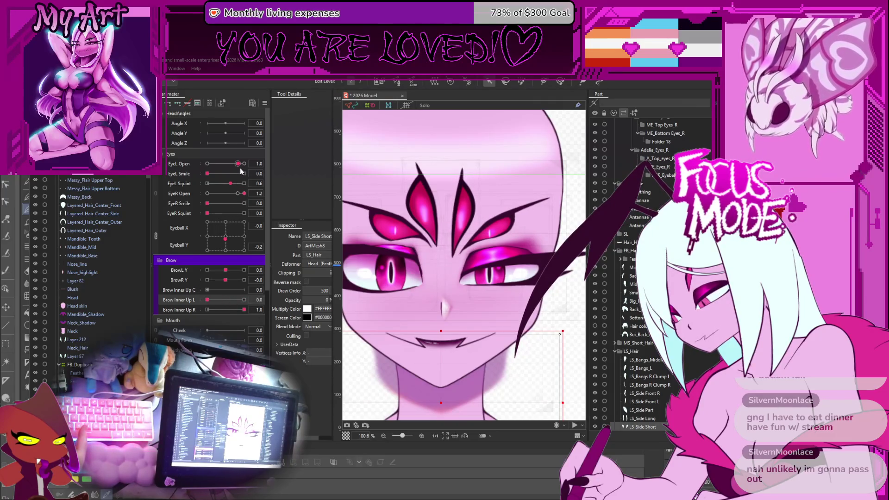
left_click_drag(238, 164, 198, 163)
left_click(224, 300)
left_click_drag(224, 300, 204, 300)
left_click(243, 164)
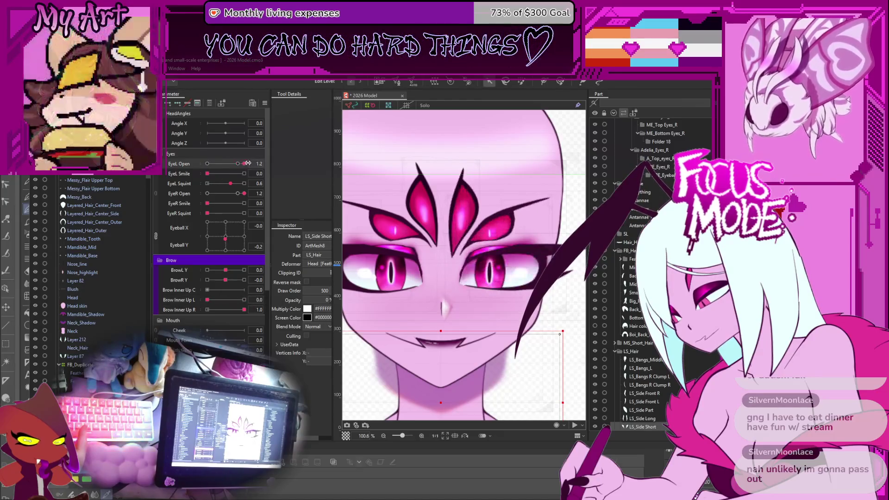
Step: Raise Brow Inner Up L to 0.9 and swing BrowL Y to its maximum, then back near neutral
mouse_move(217, 301)
left_mouse_down()
mouse_move(245, 300)
mouse_move(202, 306)
left_mouse_up()
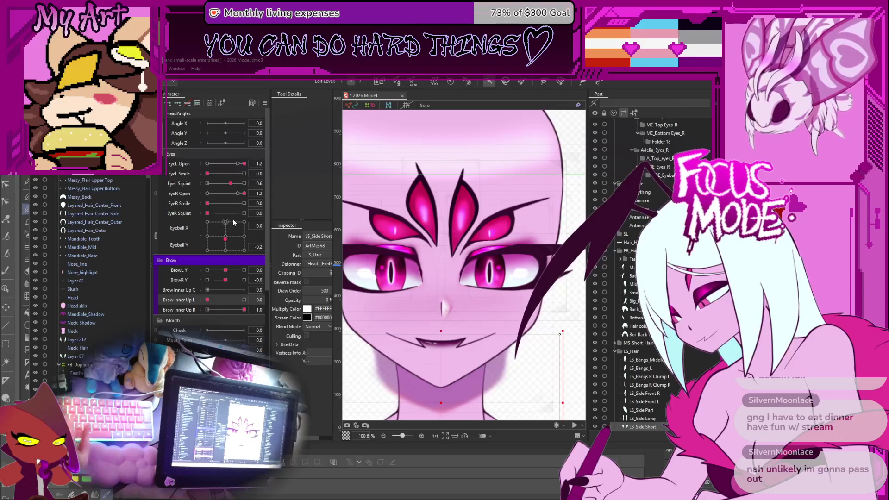
left_click_drag(225, 270, 254, 278)
mouse_move(207, 302)
left_mouse_down()
mouse_move(280, 296)
mouse_move(233, 302)
left_mouse_up()
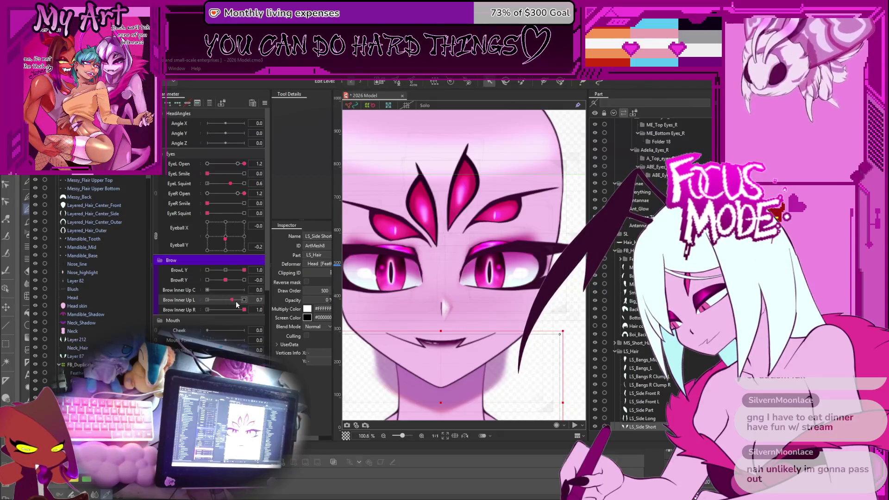
left_click_drag(235, 272, 226, 271)
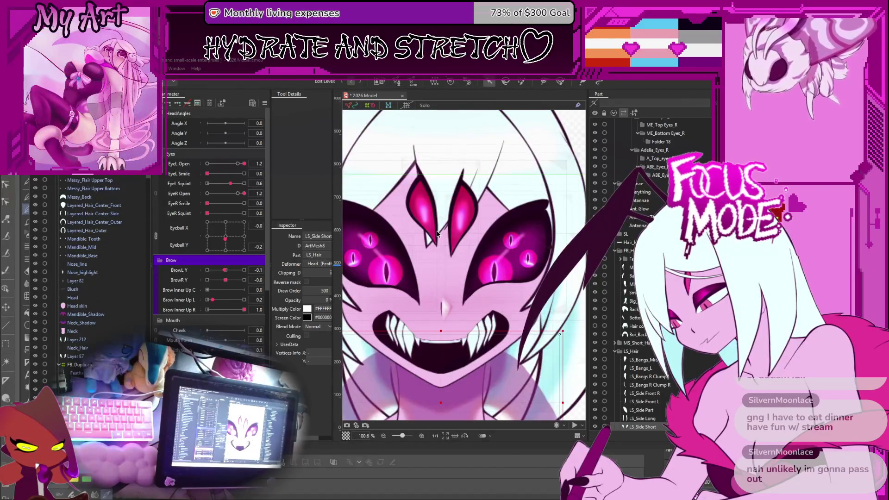
Step: Add the second eye mask layer to the selection so both eye masks are selected together
scroll(440, 241, "down", 6)
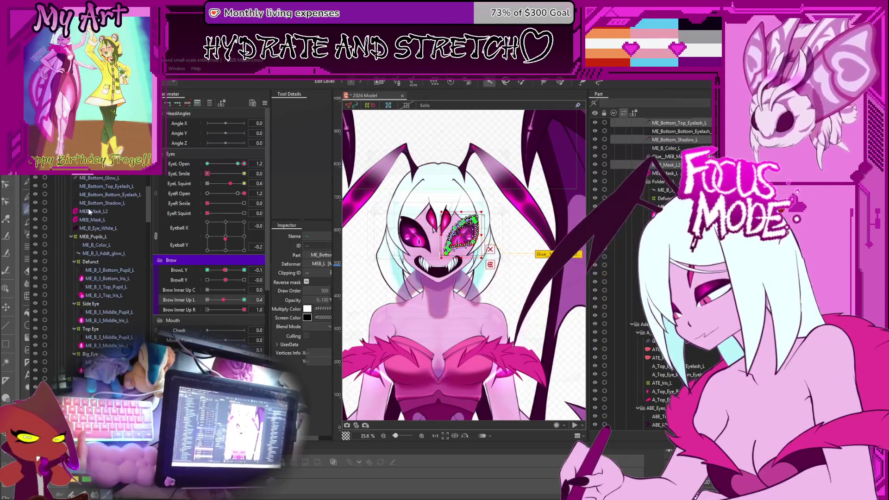
left_click(90, 184, "ctrl")
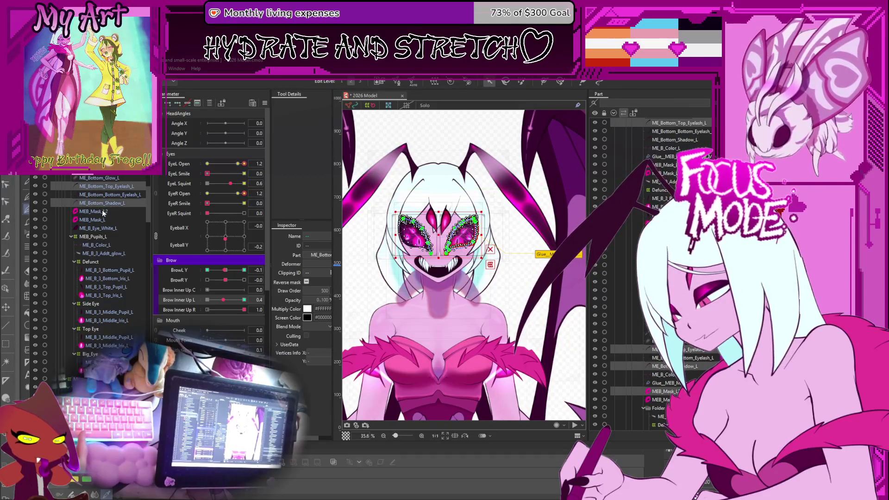
scroll(439, 204, "up", 3)
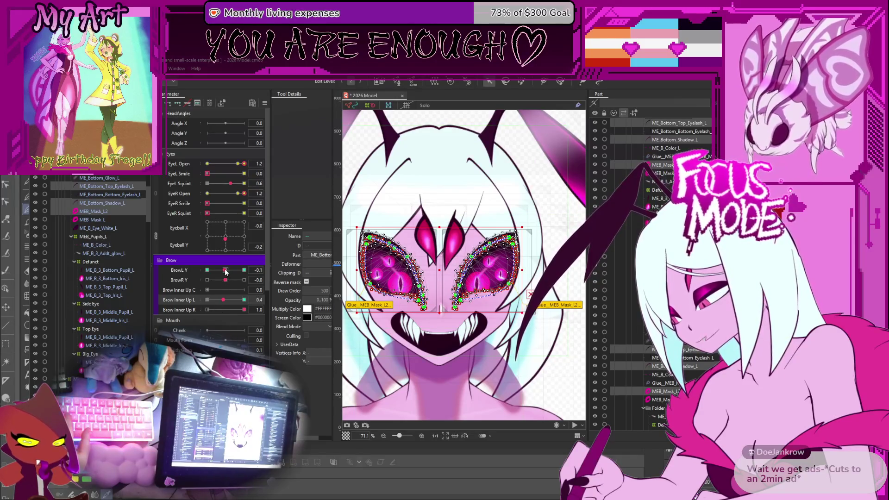
left_click_drag(226, 272, 287, 273)
left_click_drag(224, 300, 192, 307)
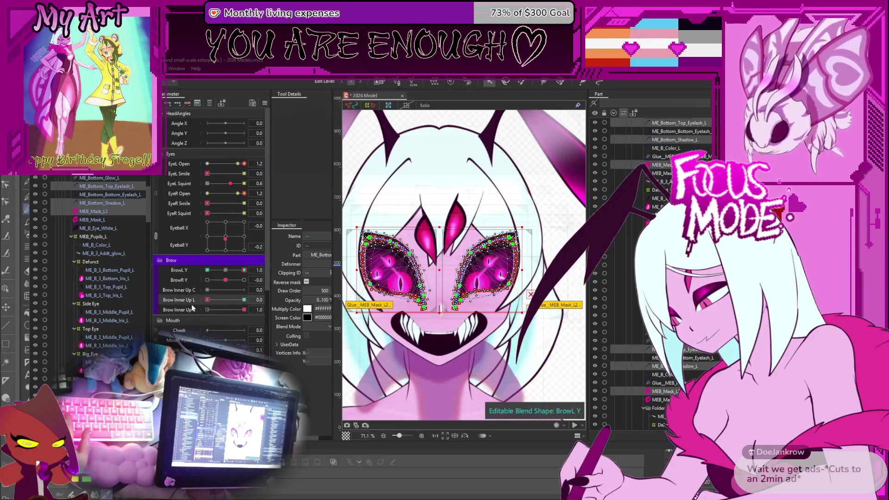
left_click_drag(244, 270, 207, 269)
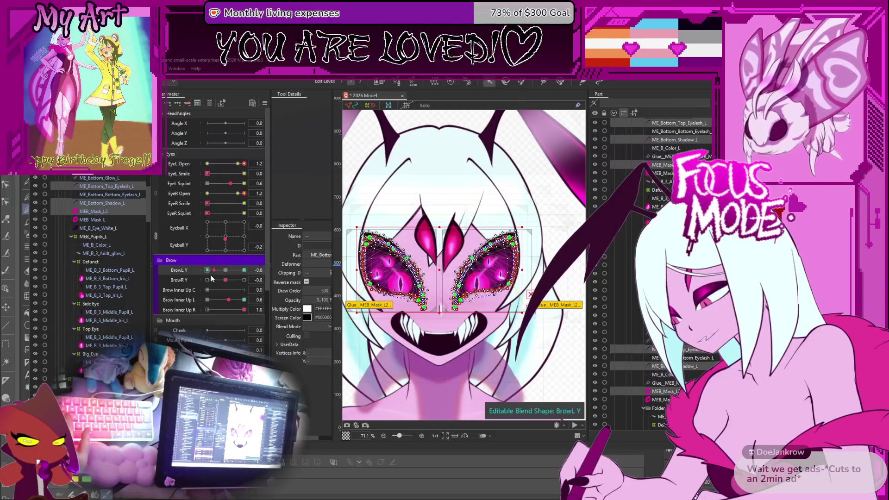
left_click(482, 269)
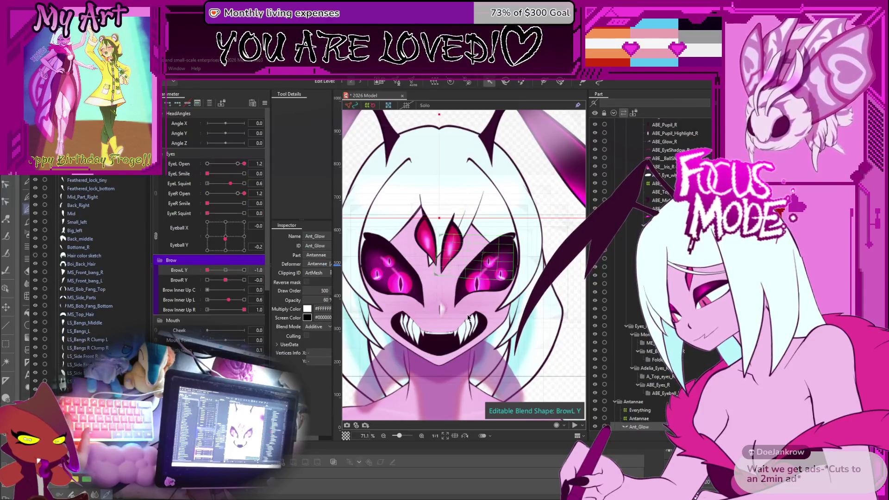
scroll(465, 270, "up", 3)
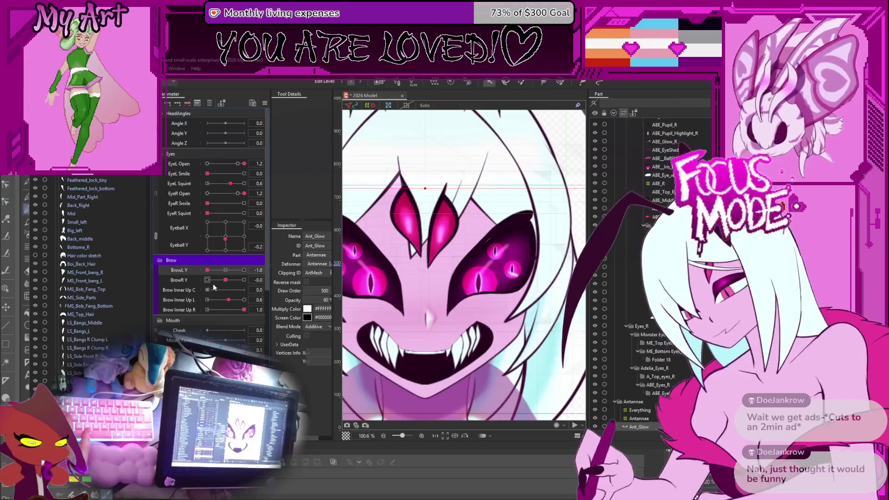
scroll(79, 287, "down", 10)
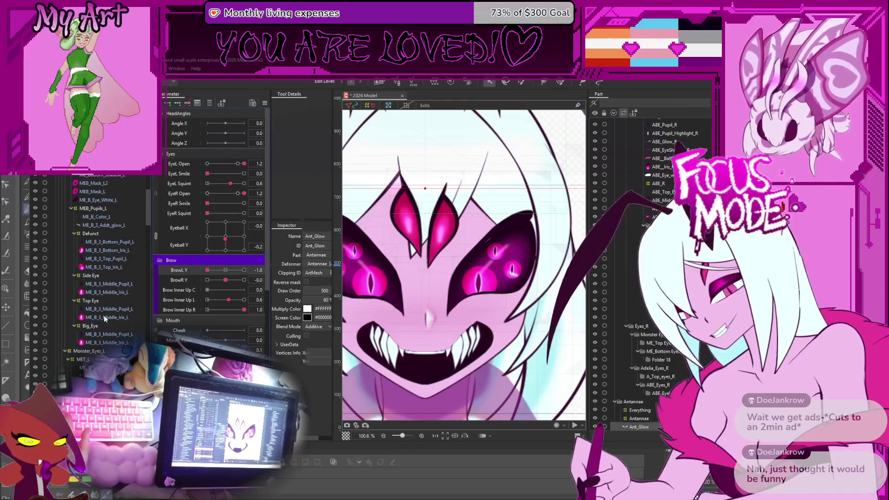
scroll(98, 205, "up", 2)
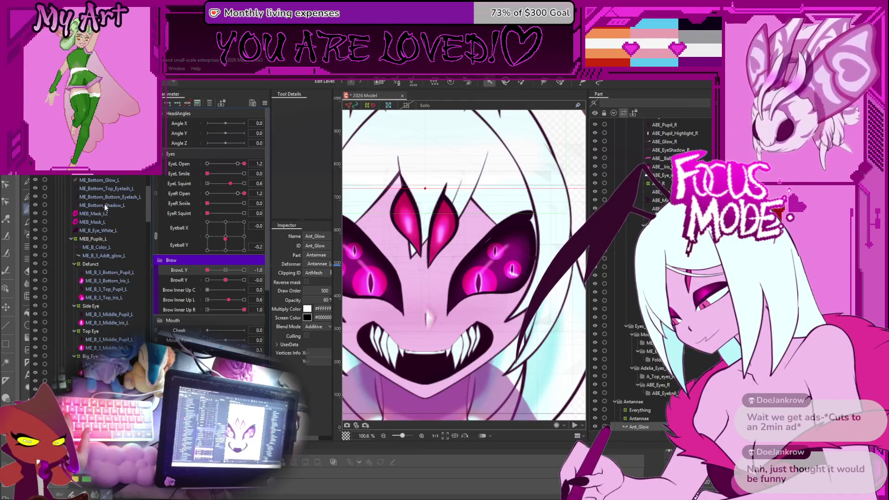
left_click(104, 206)
scroll(107, 297, "up", 3)
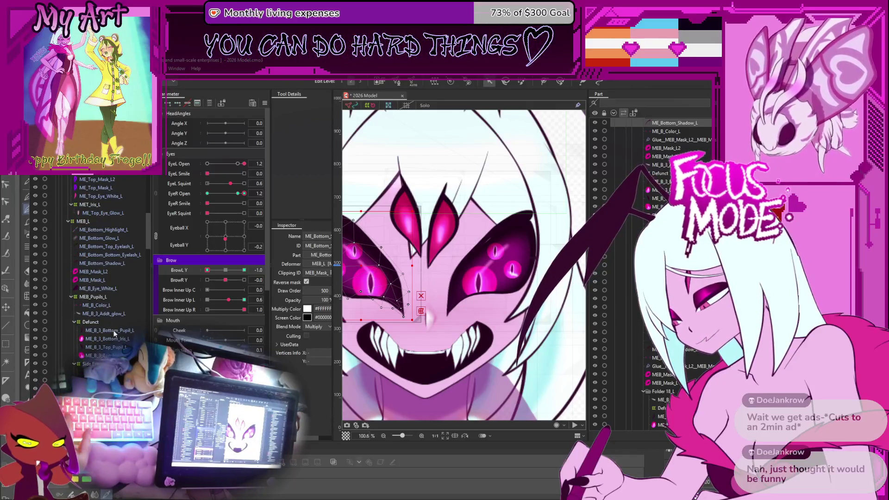
scroll(113, 329, "down", 5)
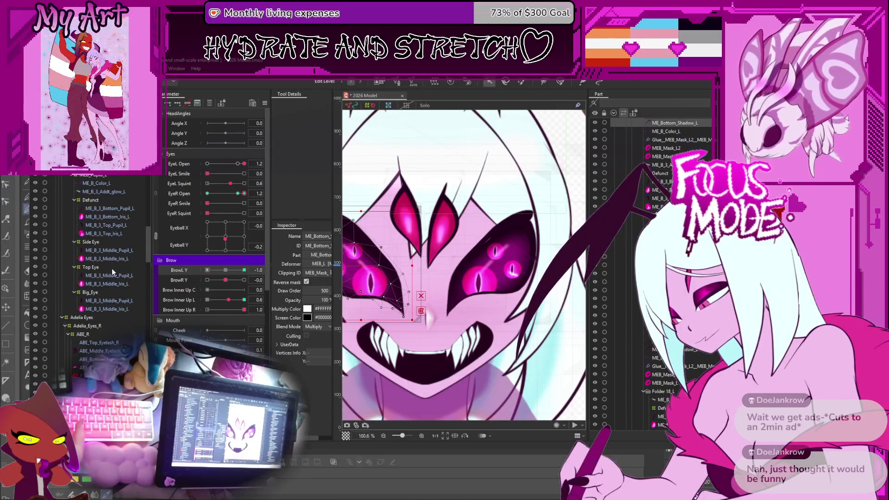
scroll(139, 283, "up", 6)
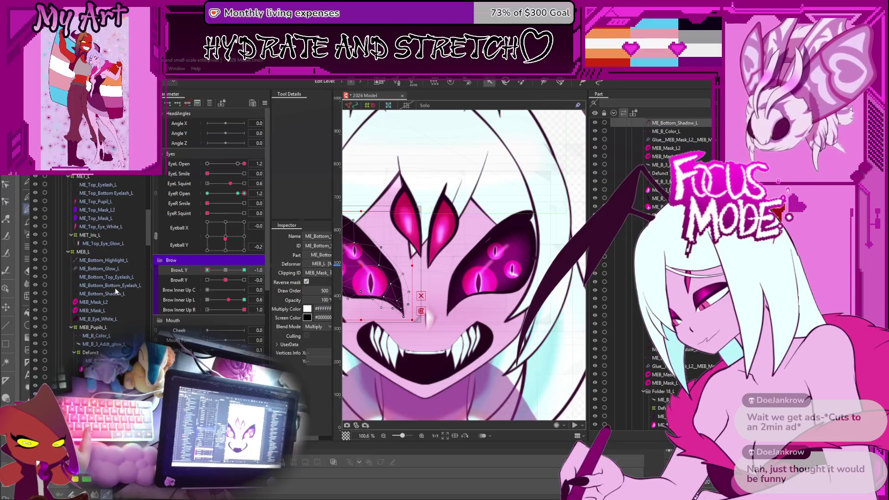
left_click(113, 280)
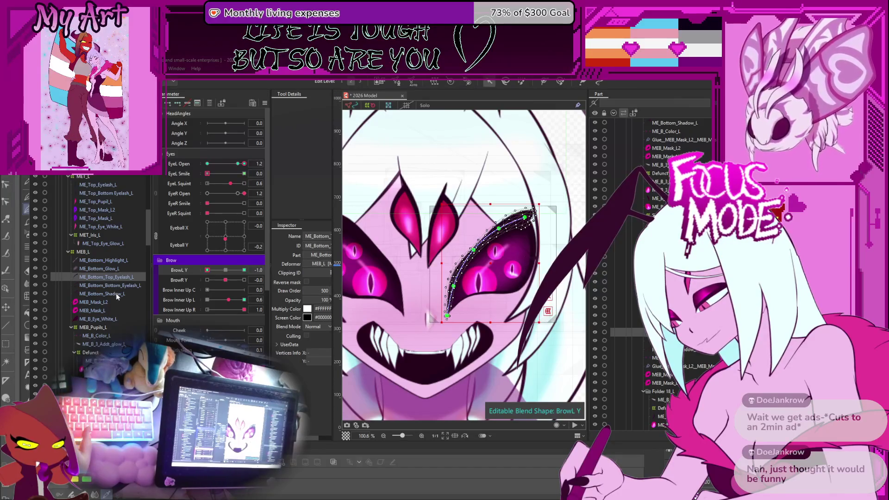
Step: Browse the left-eye layers and settle on the MEB_Mask_L2 mask for brow editing
left_click(118, 297, "ctrl")
left_click(118, 302, "ctrl")
scroll(485, 241, "up", 3)
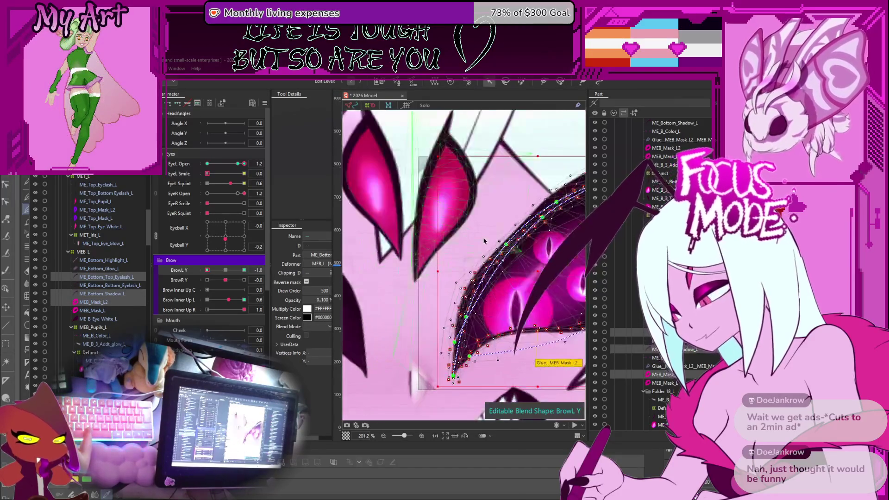
left_click_drag(485, 241, 454, 244)
left_click(90, 302)
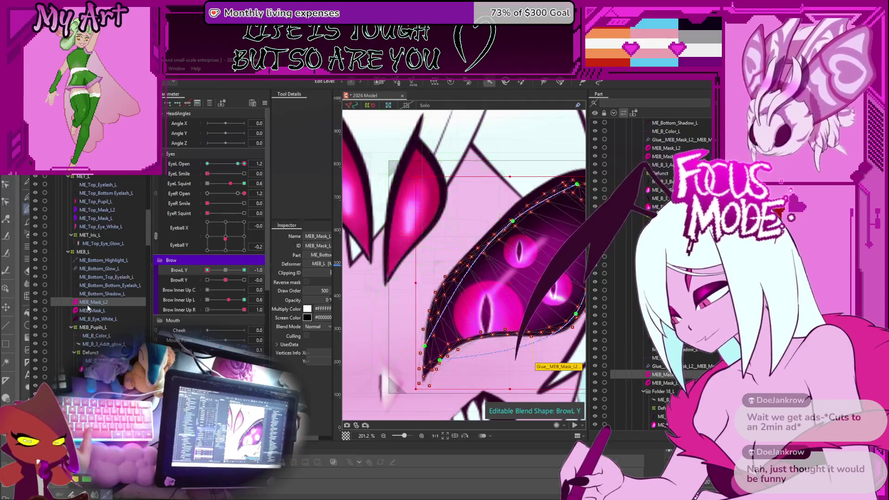
left_click(96, 297)
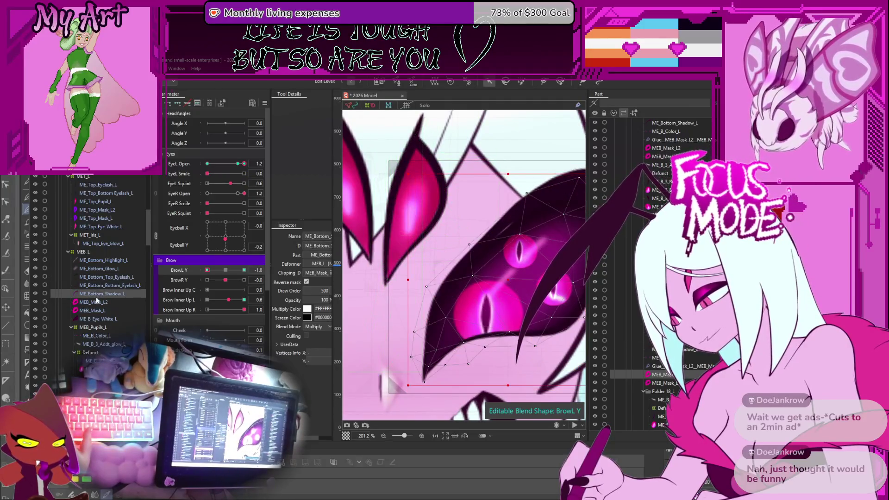
left_click(113, 319)
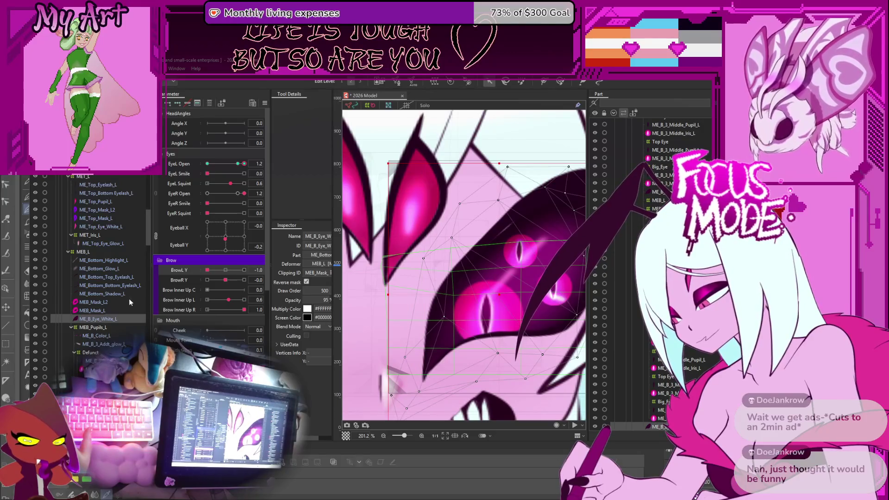
left_click(143, 293)
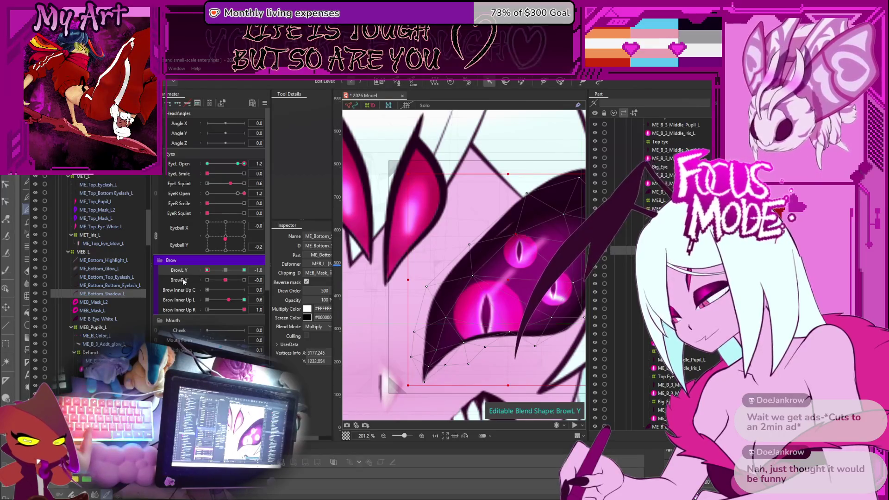
left_click(88, 309)
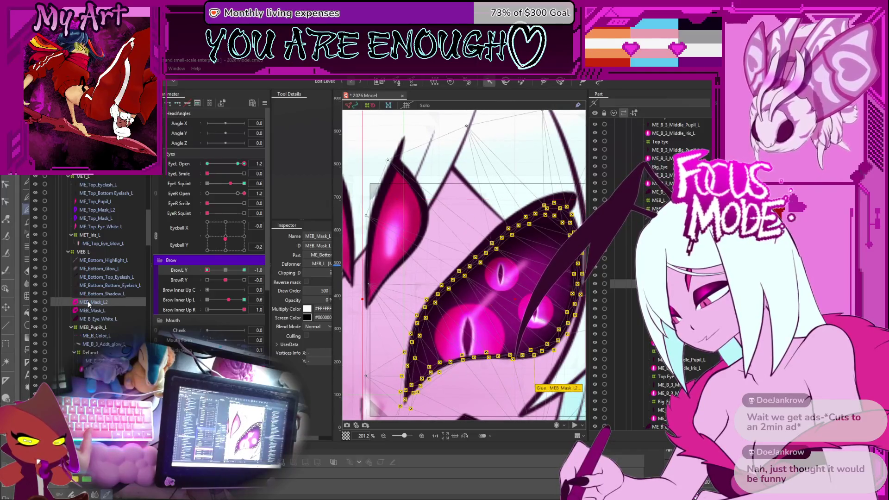
left_click(88, 302)
Step: Pull MEB_Mask_L2's brow-edge vertices slightly left and up on the BrowL Y key
scroll(493, 245, "up", 3)
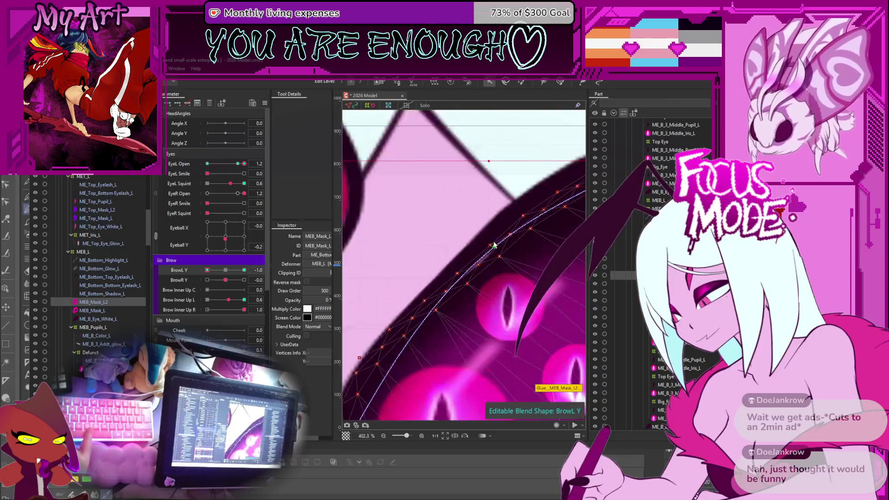
left_click_drag(497, 248, 489, 245)
scroll(504, 261, "down", 5)
left_click(493, 229)
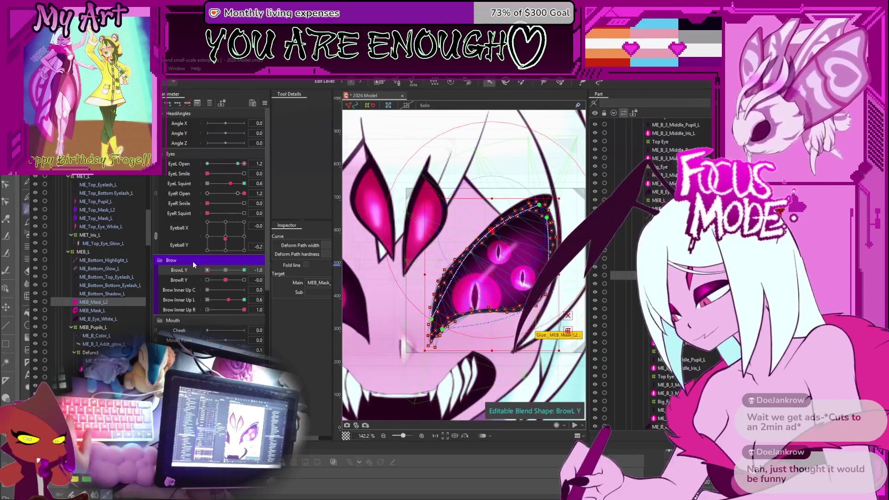
Step: Test BrowL Y from -0.6 to 1.0 and BrowR Y, reset both to 0, then set Brow Inner Up L to 1.0
left_click(215, 273)
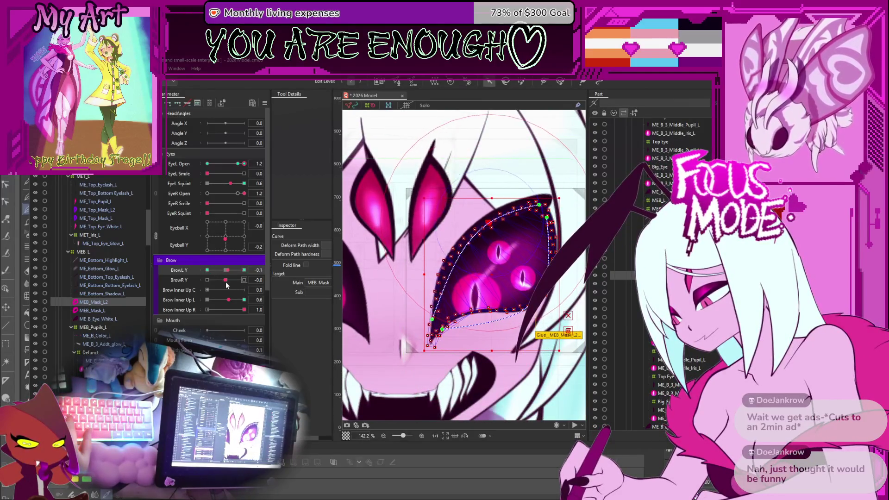
left_click_drag(221, 286, 254, 298)
left_click(427, 418)
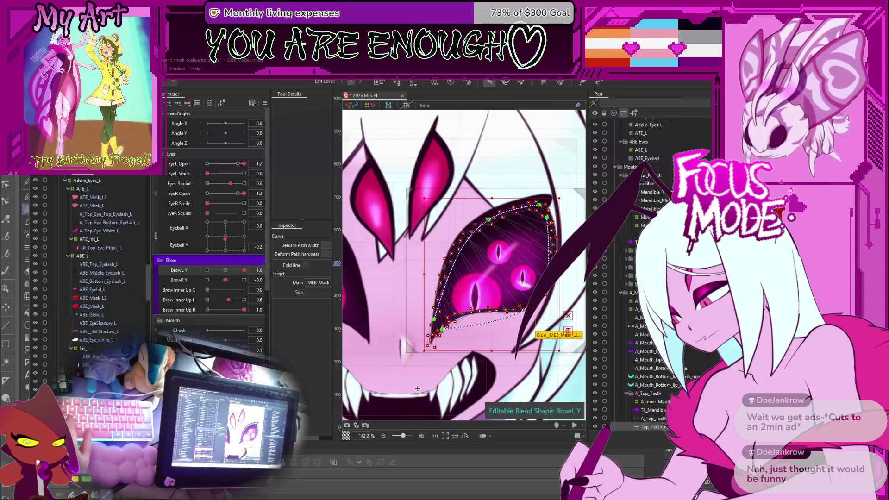
left_click(217, 273)
mouse_move(217, 272)
left_mouse_down()
mouse_move(246, 273)
mouse_move(226, 280)
left_mouse_up()
left_click(224, 280)
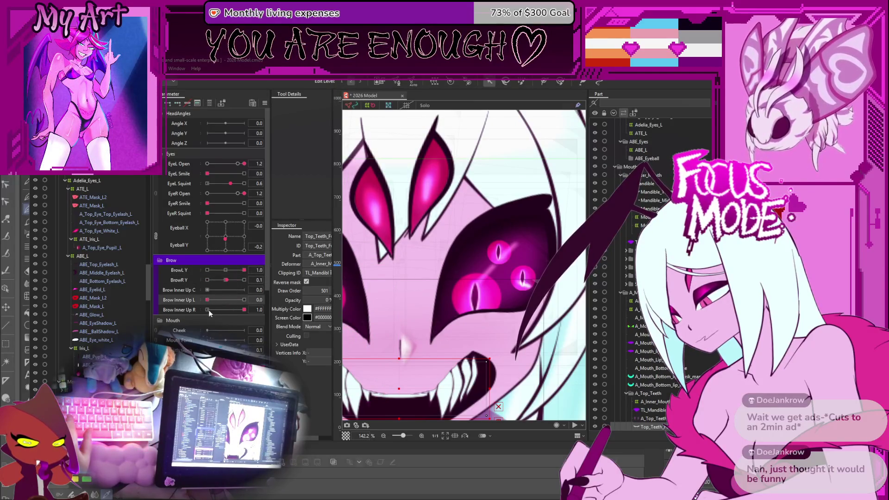
left_click(225, 280)
left_click(226, 270)
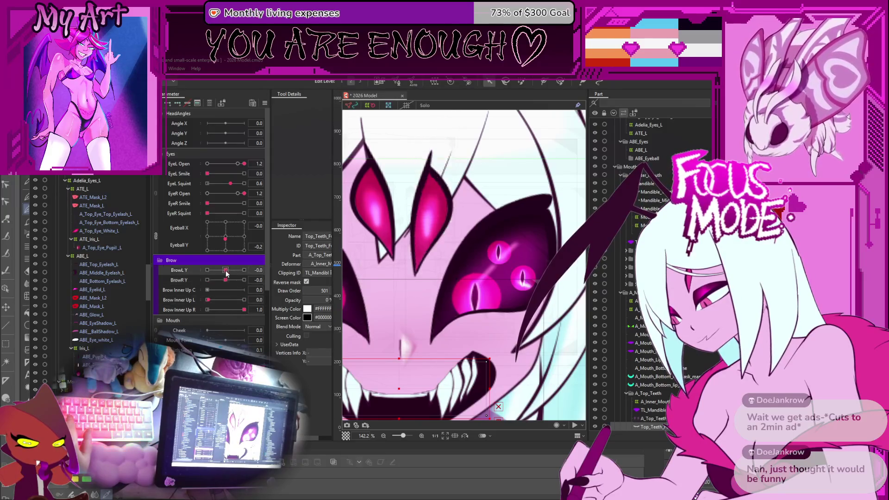
left_click_drag(227, 299, 248, 300)
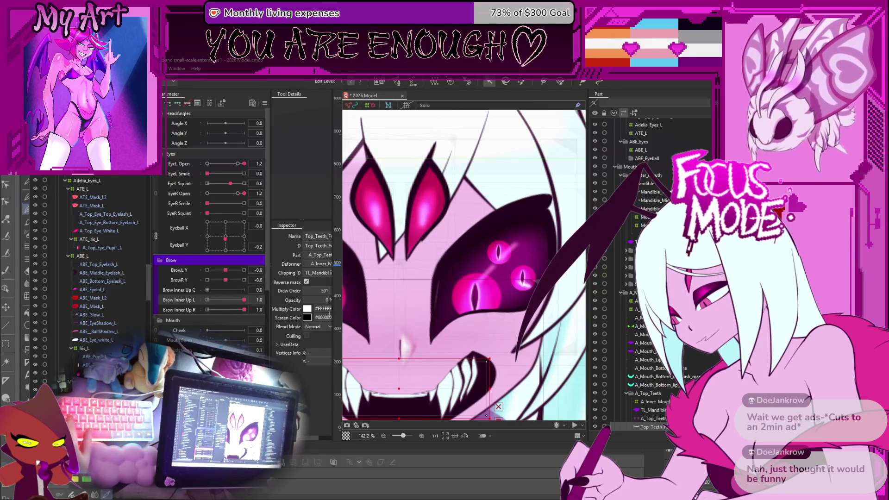
Step: Show the eye's art mesh and browse the eye layers, ending on ME_Bottom_Shadow_L
scroll(391, 320, "up", 3)
left_click(454, 319)
left_click(111, 298)
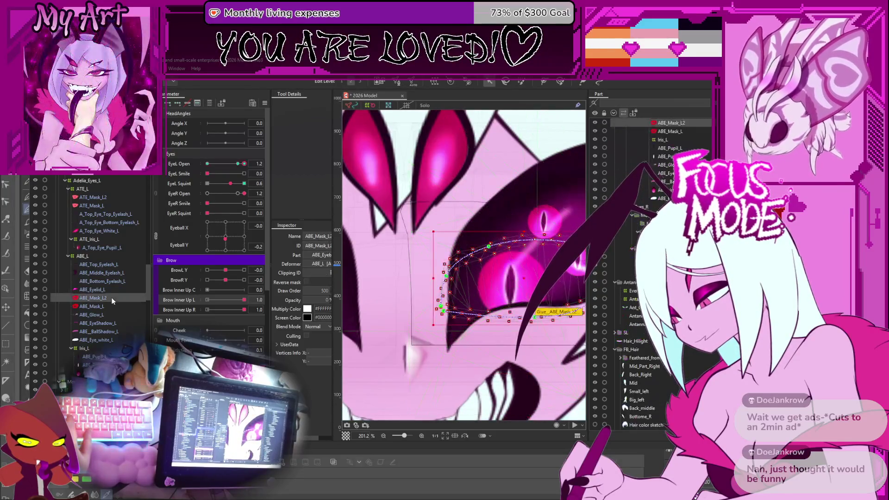
scroll(102, 267, "down", 5)
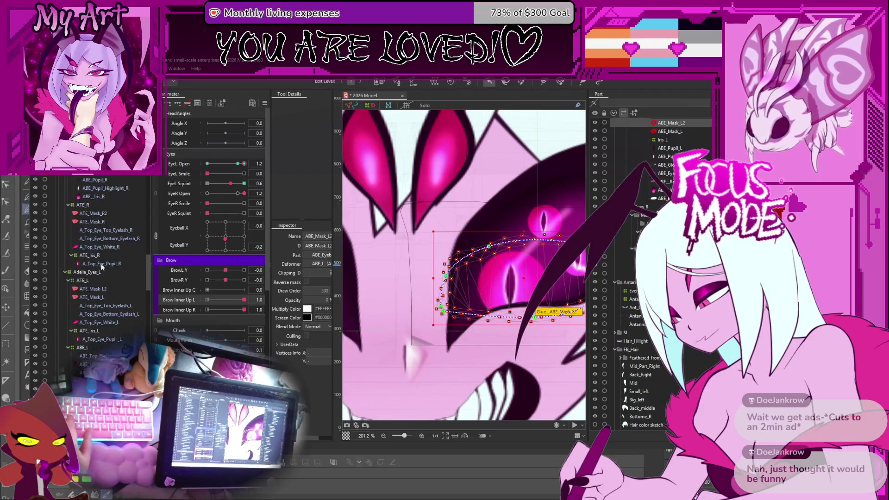
left_click(101, 211)
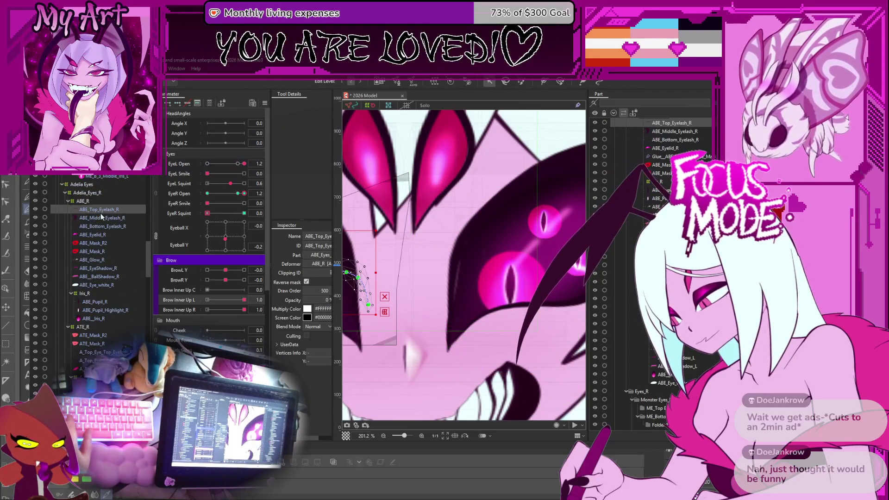
scroll(104, 250, "up", 5)
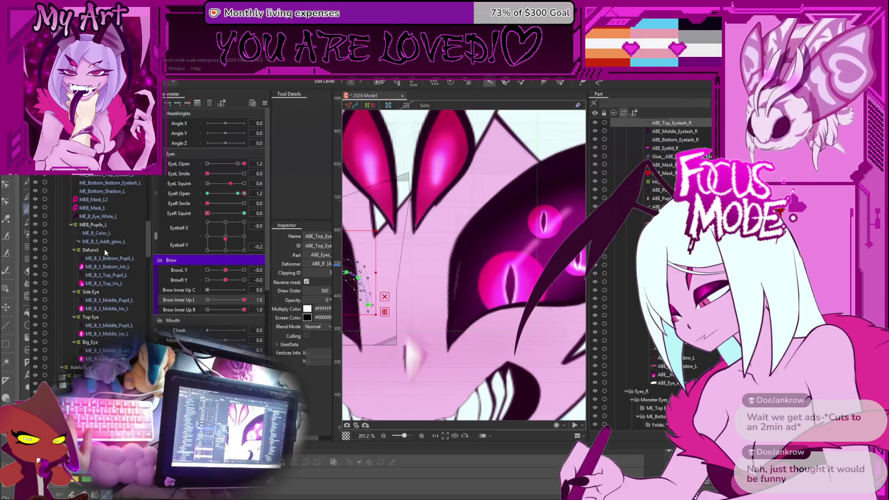
scroll(104, 248, "up", 2)
left_click(104, 213)
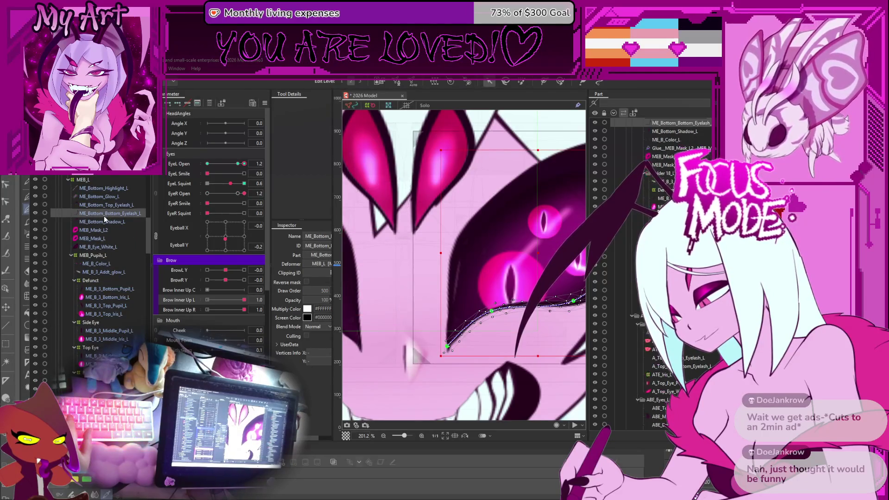
scroll(103, 216, "up", 2)
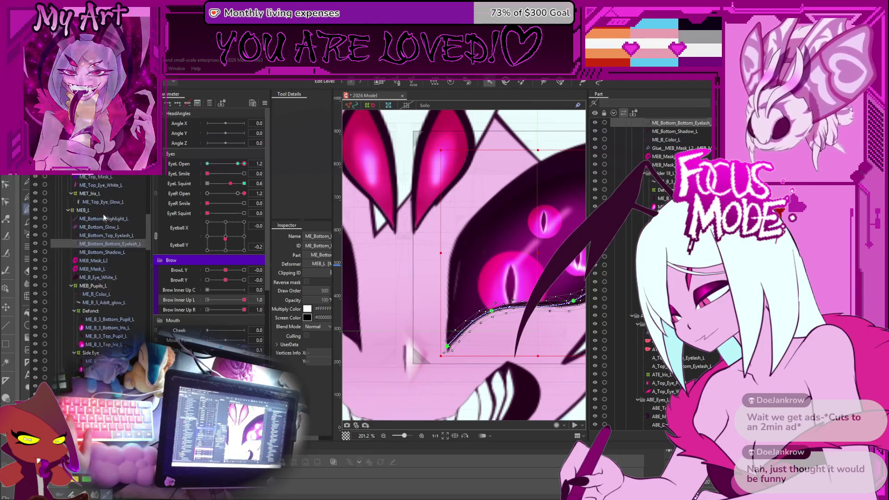
scroll(104, 218, "up", 2)
left_click(108, 282)
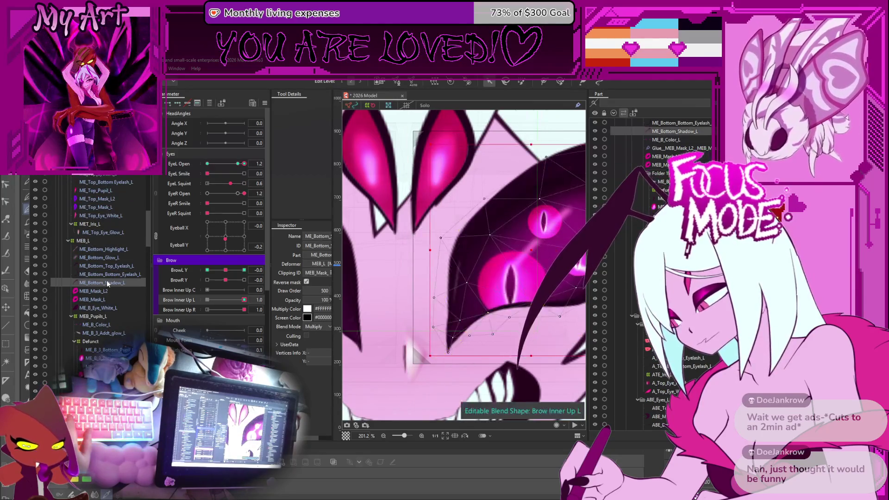
left_click(105, 291)
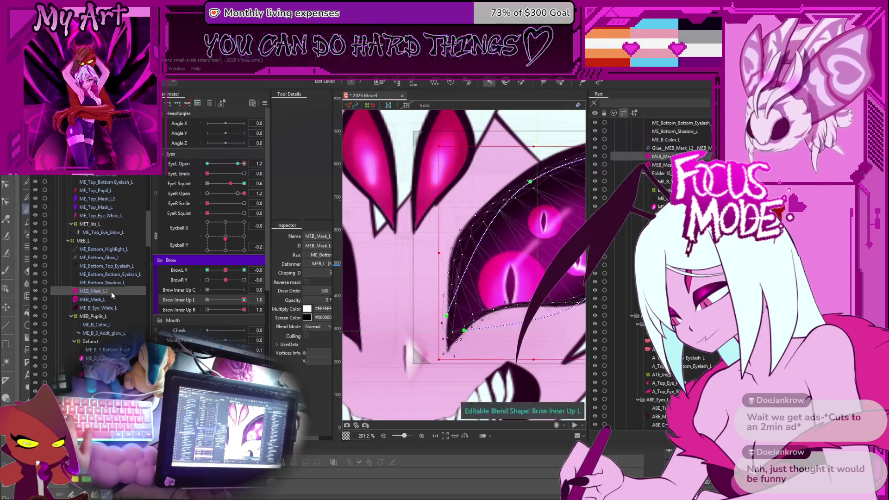
scroll(434, 280, "up", 2)
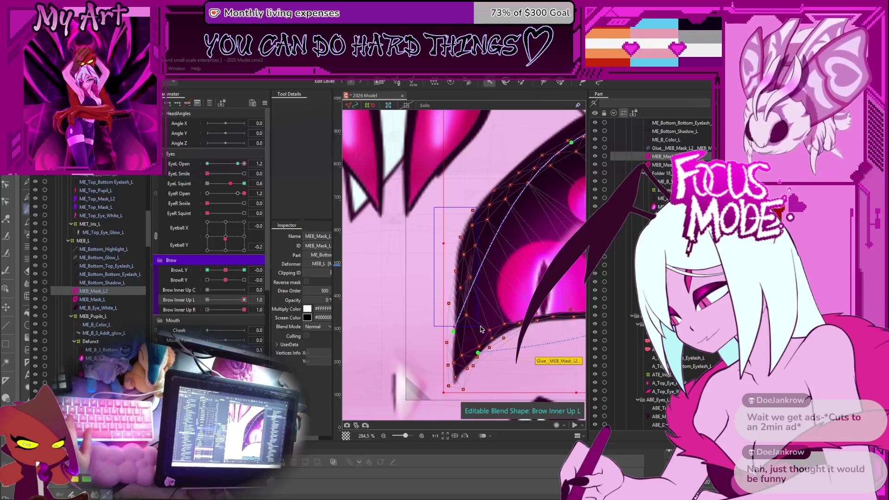
left_click(481, 329)
scroll(479, 266, "up", 2)
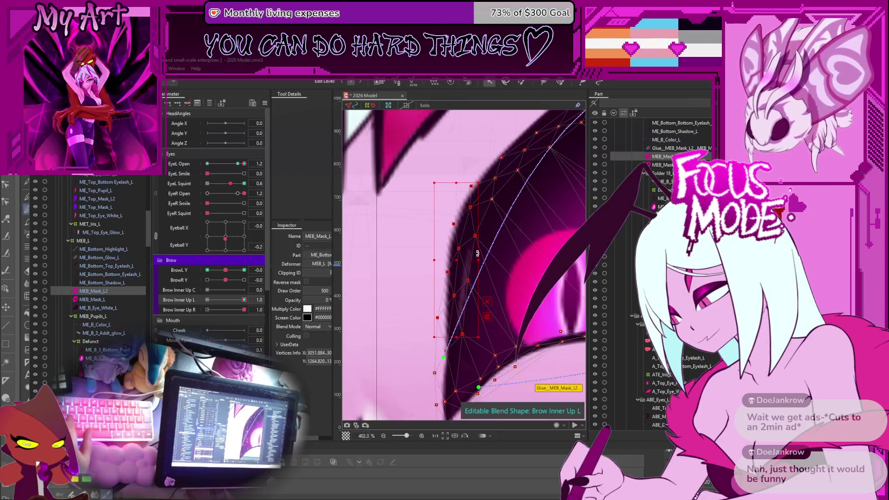
left_click_drag(478, 253, 472, 262)
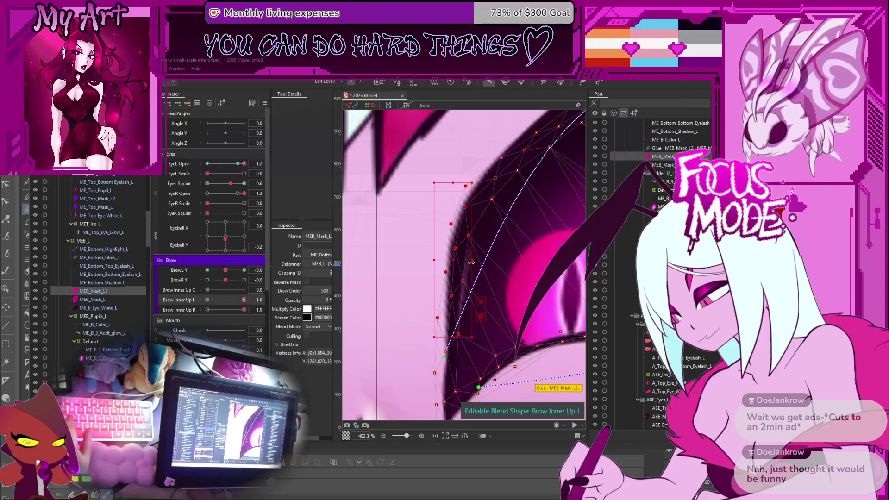
left_click(94, 308)
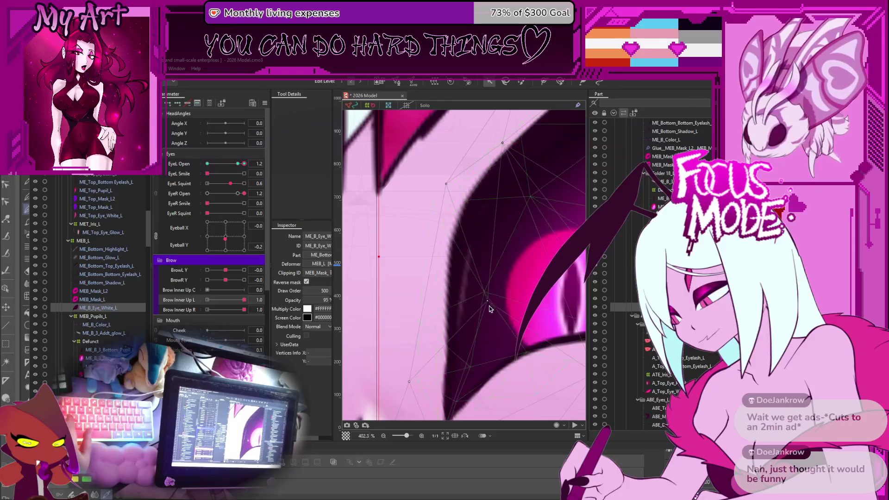
left_click_drag(487, 303, 465, 304)
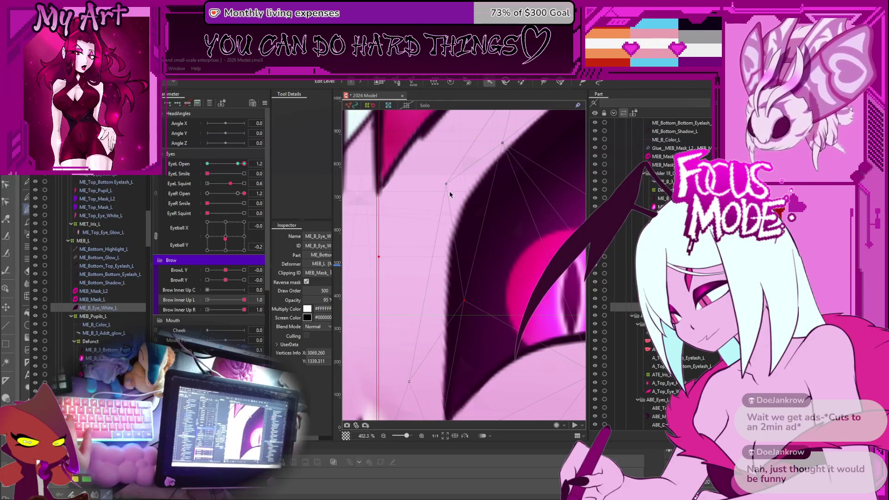
key("ctrl+0")
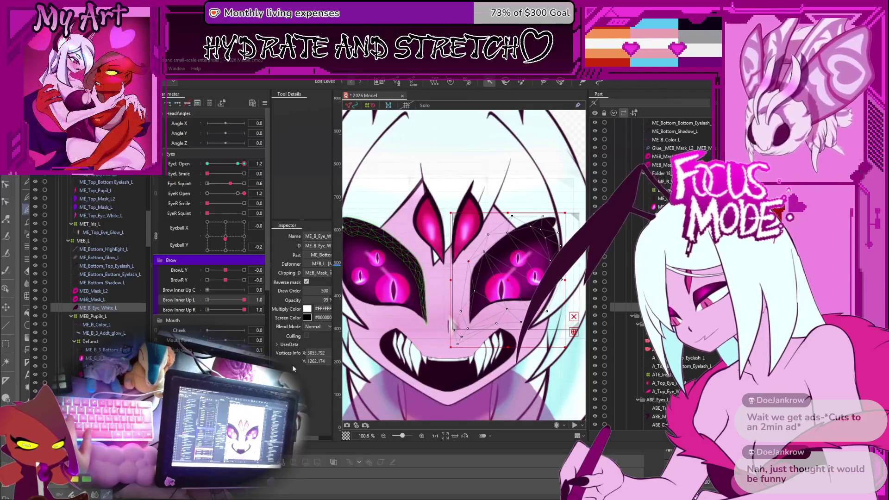
left_click(574, 382)
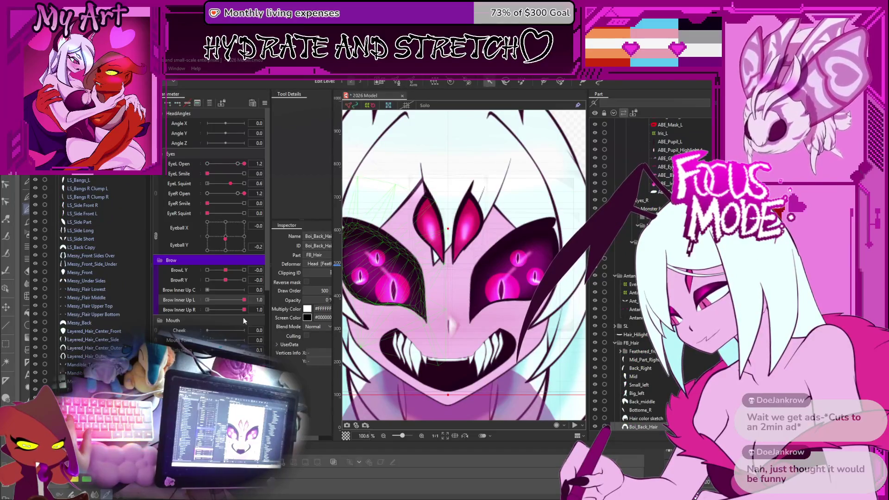
Step: Test the brows: lower BrowL Y fully, cycle Brow Inner Up L 0 to full, and move BrowR Y
left_click_drag(226, 270, 207, 270)
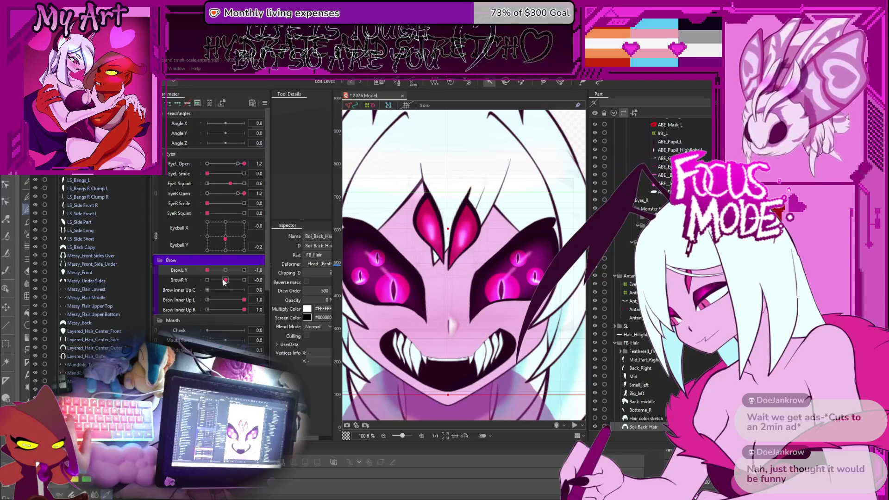
left_click_drag(224, 300, 198, 301)
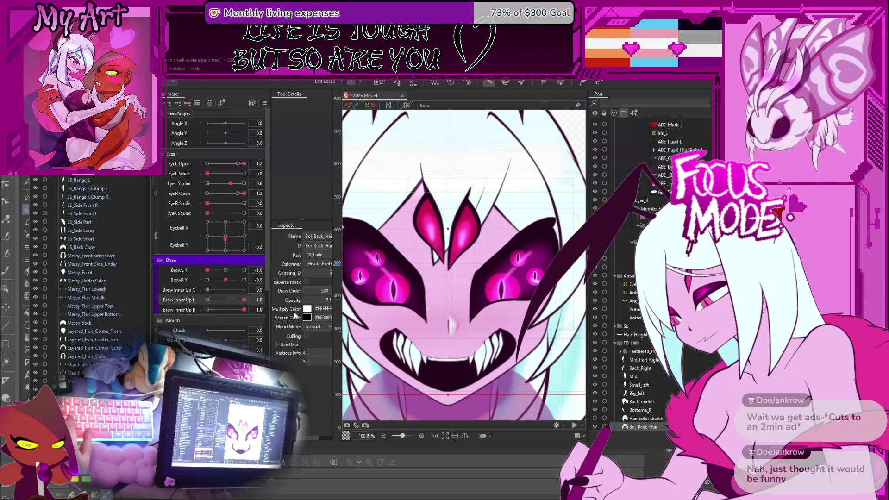
left_click_drag(207, 300, 270, 324)
left_click_drag(205, 319, 185, 313)
mouse_move(226, 280)
left_mouse_down()
mouse_move(173, 277)
mouse_move(233, 283)
mouse_move(204, 284)
mouse_move(268, 311)
left_mouse_up()
Step: Close the left eye, cycle Brow Inner Up L from 0 to 1.0, and set EyeL Squint to 0.7
left_click_drag(236, 165, 195, 176)
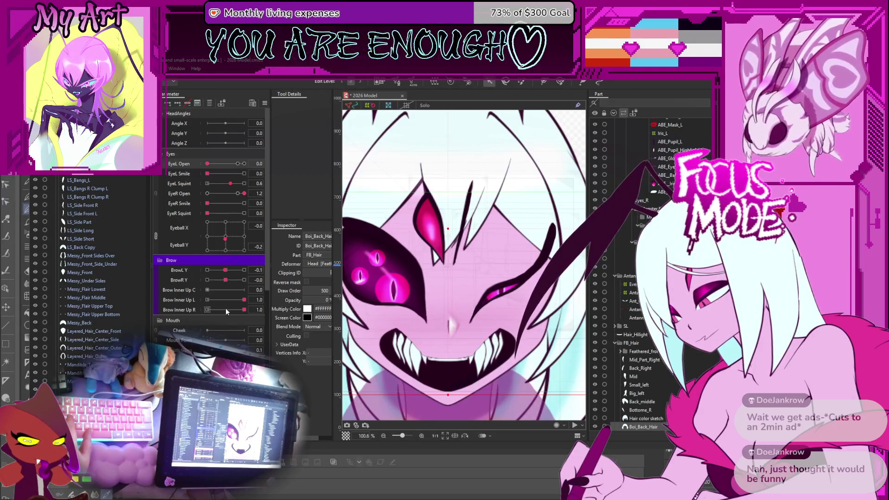
mouse_move(225, 301)
left_mouse_down()
mouse_move(161, 288)
mouse_move(253, 306)
mouse_move(189, 301)
left_mouse_up()
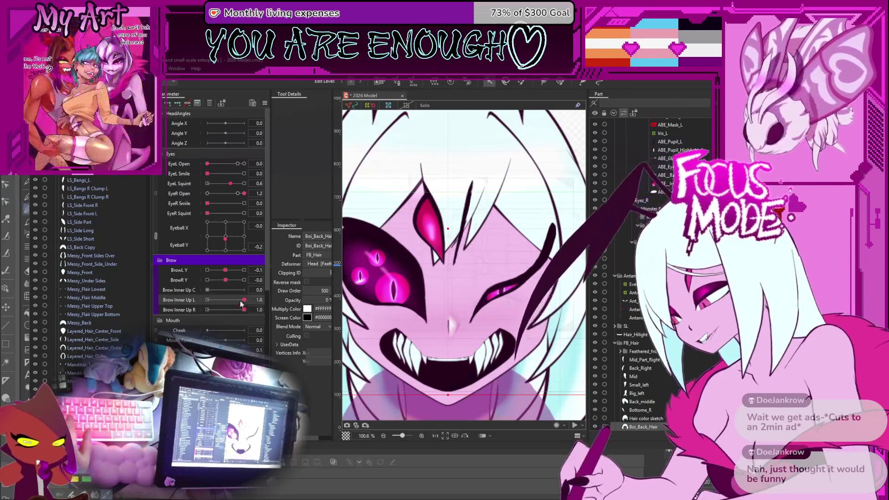
mouse_move(216, 293)
left_mouse_down()
mouse_move(220, 283)
mouse_move(250, 288)
mouse_move(207, 300)
mouse_move(244, 301)
left_mouse_up()
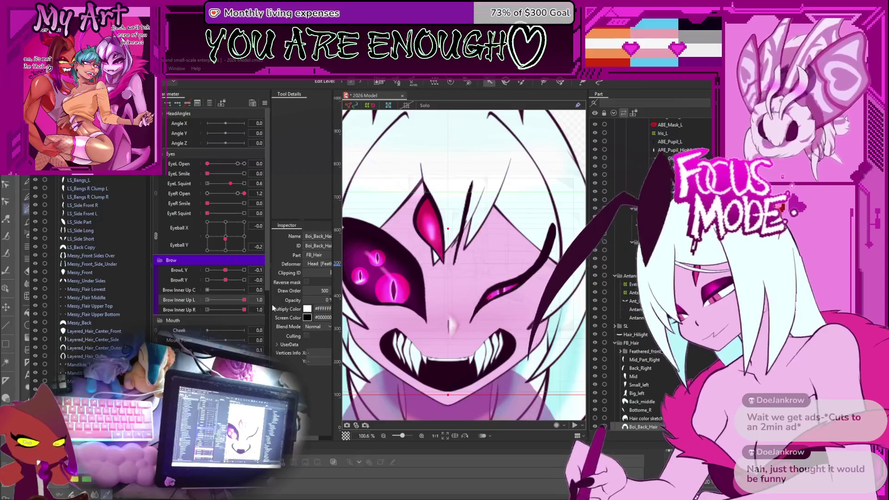
mouse_move(221, 168)
left_mouse_down()
mouse_move(233, 167)
mouse_move(188, 173)
mouse_move(181, 166)
left_mouse_up()
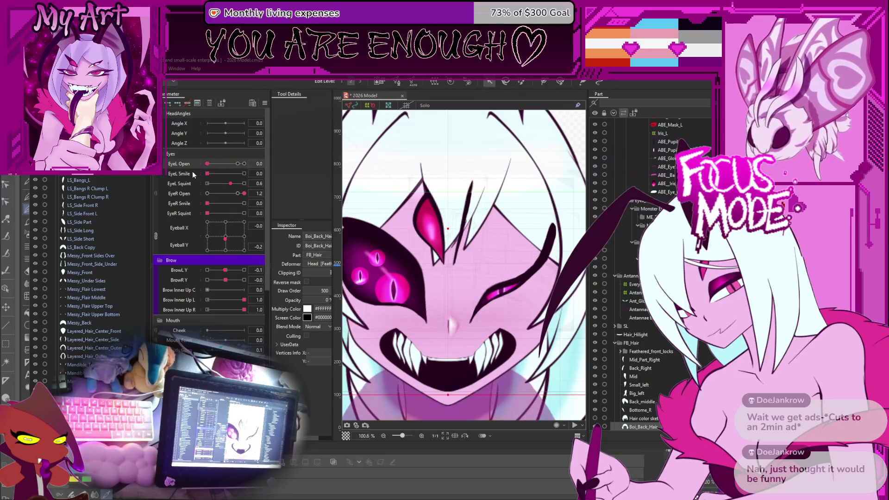
left_click_drag(229, 187, 207, 193)
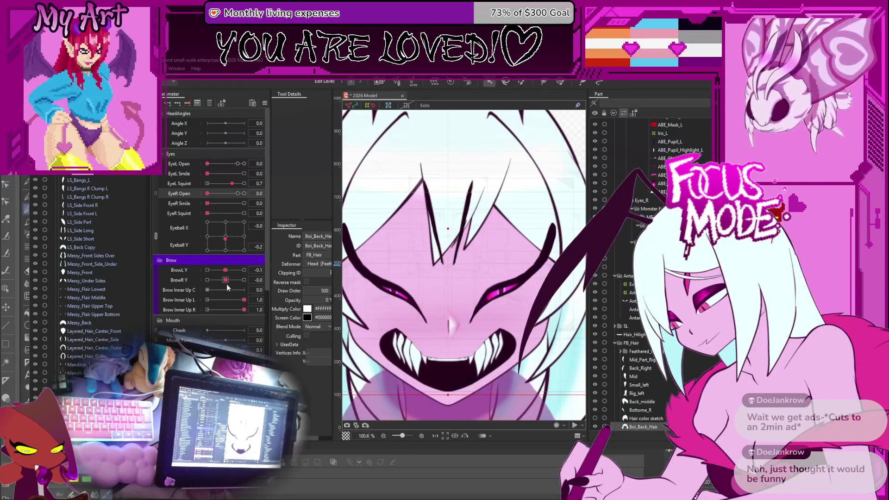
Step: Scroll the layer list and select the left brow mask mesh MEB_Mask_L
scroll(112, 260, "up", 10)
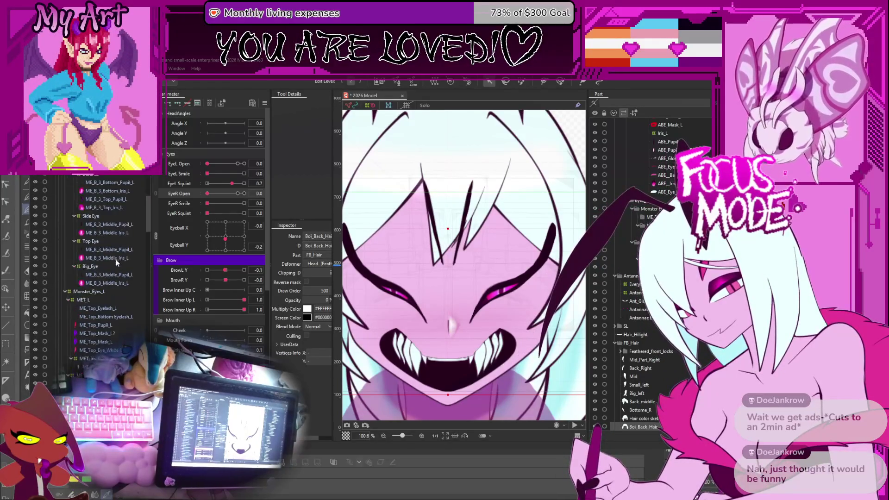
scroll(111, 317, "down", 2)
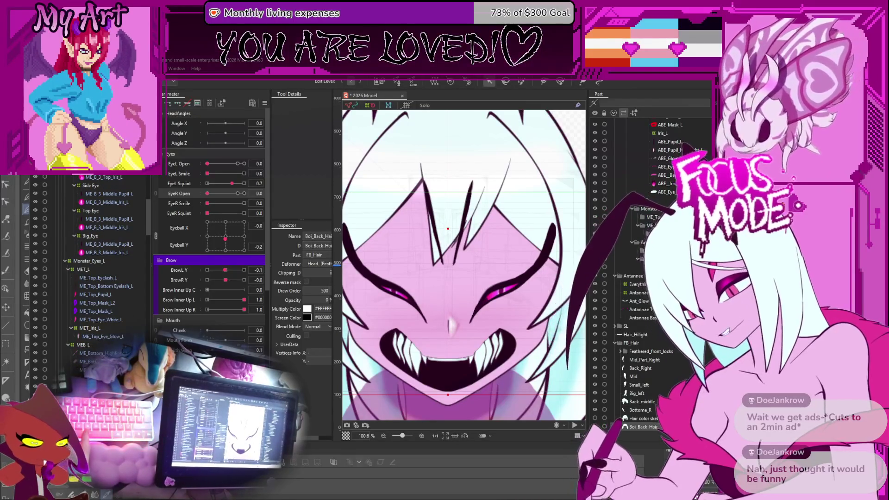
scroll(97, 315, "down", 4)
left_click(91, 343)
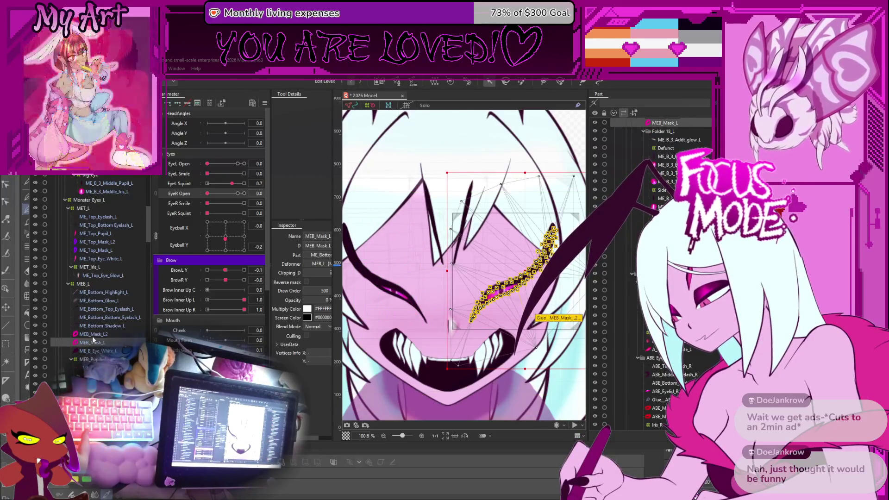
Step: Select MEB_Mask_L2, zoom in, and test BrowL Y at 1 and -1 before resetting it to 0
left_click(95, 333)
scroll(473, 284, "up", 3)
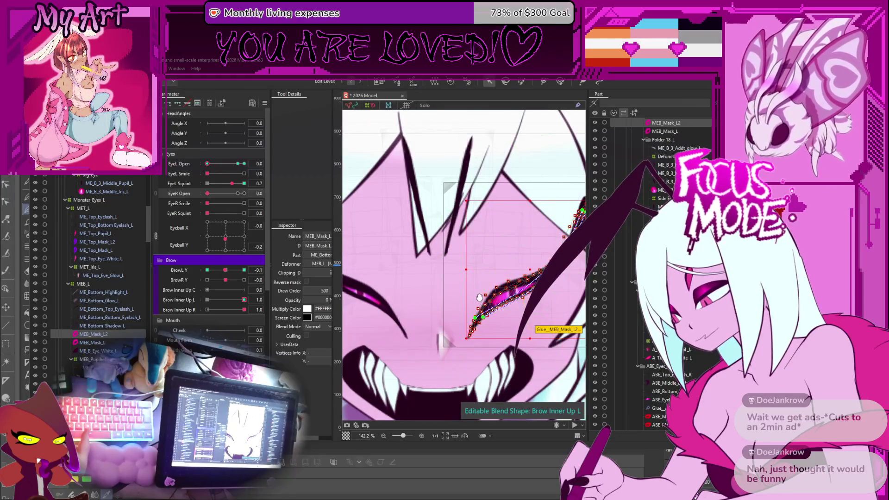
left_click_drag(479, 297, 415, 264)
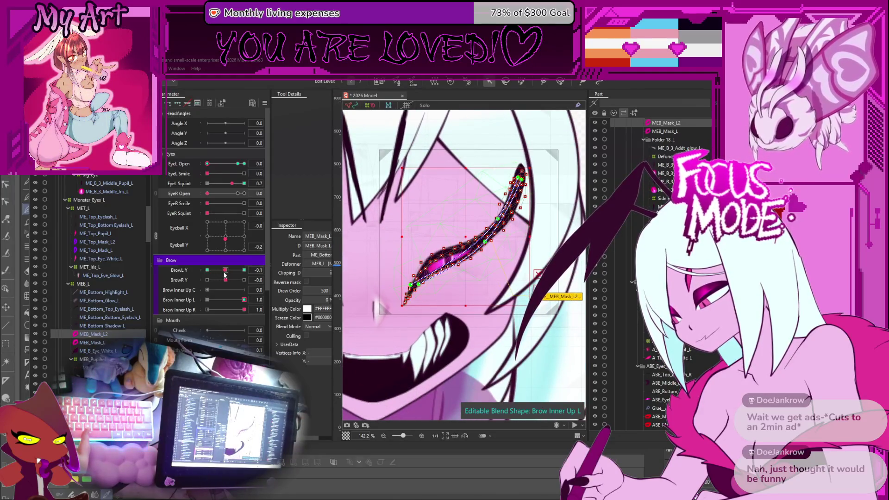
left_click_drag(225, 271, 244, 270)
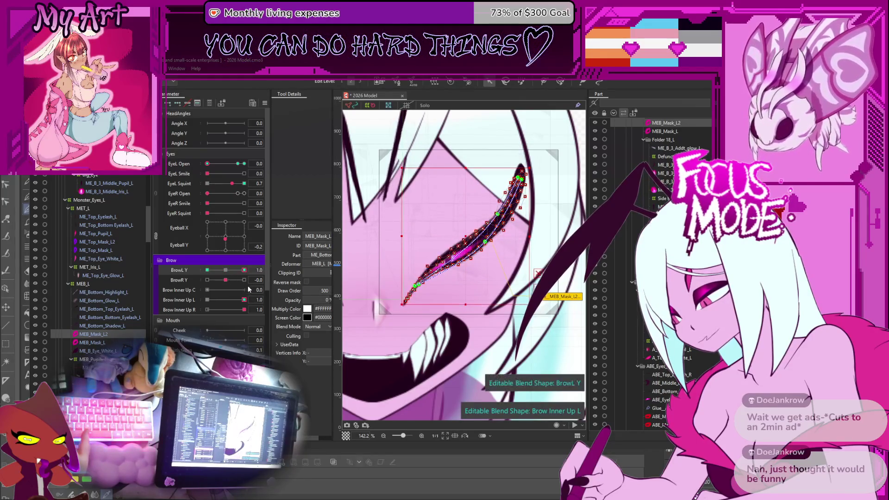
left_click_drag(244, 270, 207, 270)
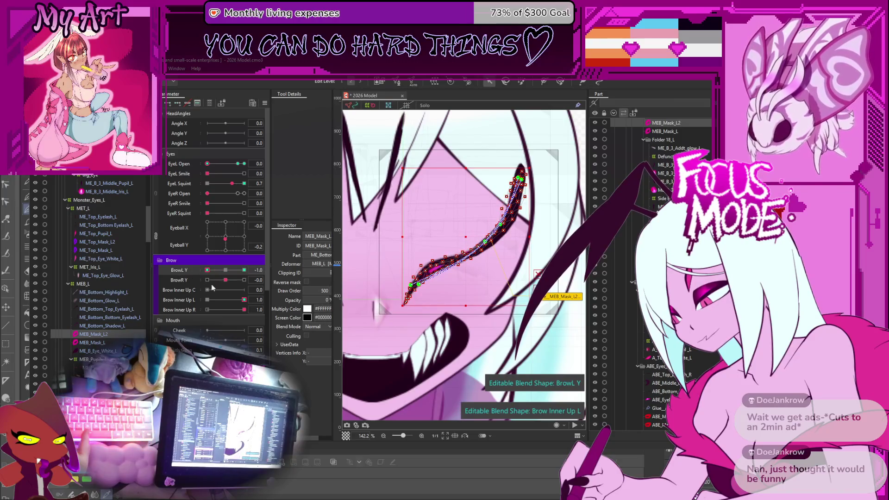
left_click(226, 270)
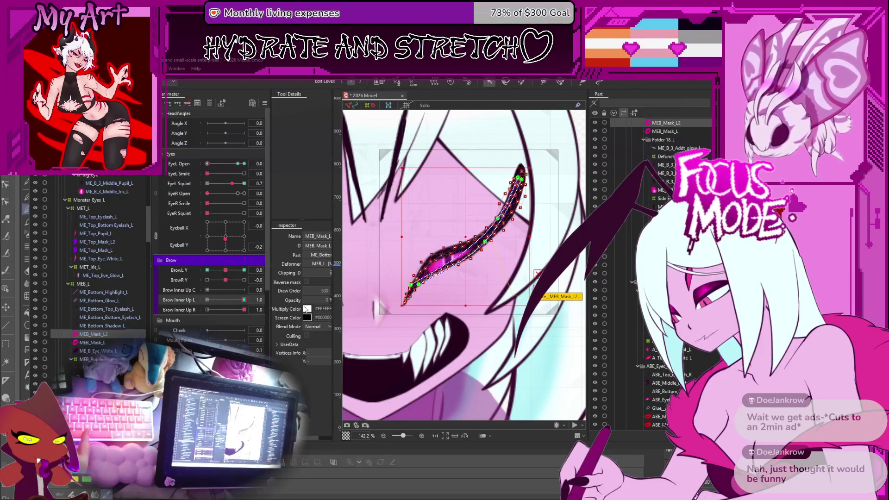
Step: With the Deform Brush, push the MEB_Mask_L2 vertices up-left to fit the brow curve
left_click(561, 82)
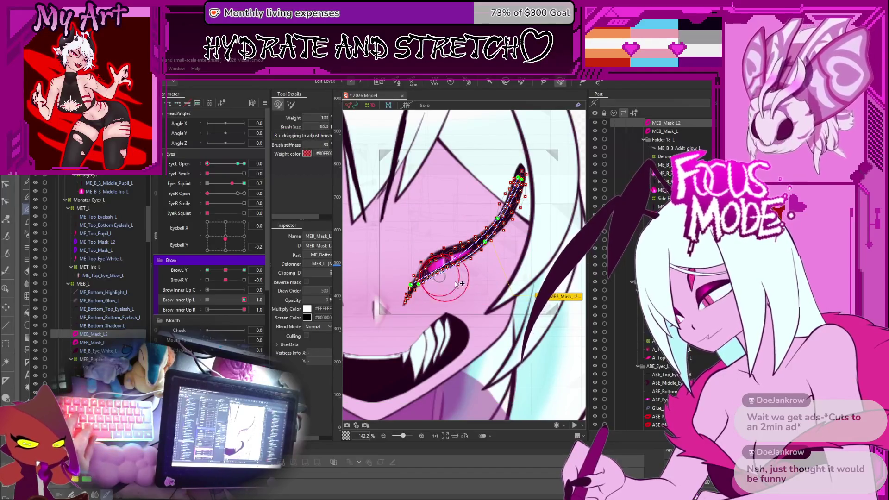
scroll(463, 277, "up", 3)
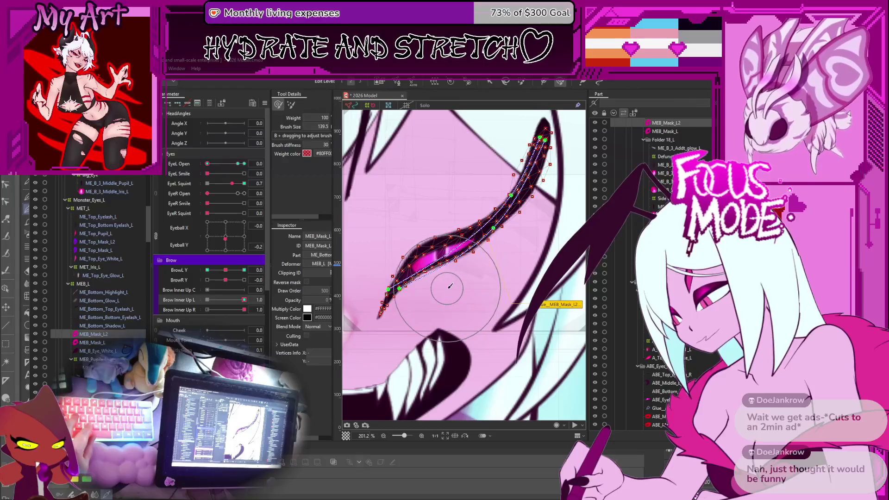
left_click_drag(452, 289, 441, 286)
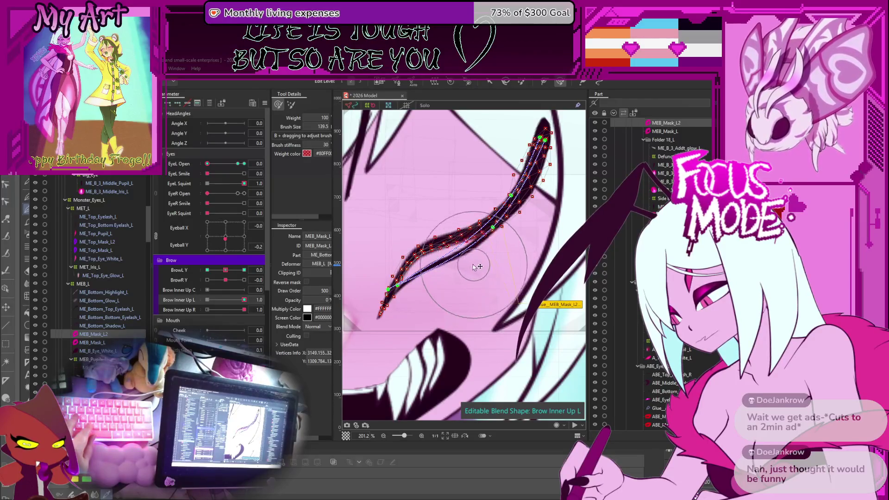
left_click_drag(497, 259, 495, 252)
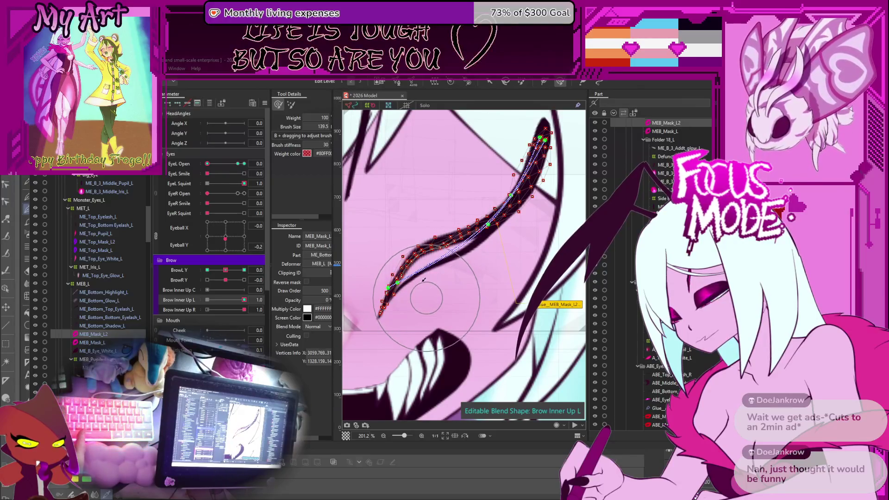
left_click_drag(429, 296, 509, 278)
left_click_drag(342, 225, 415, 251)
left_click_drag(515, 253, 570, 240)
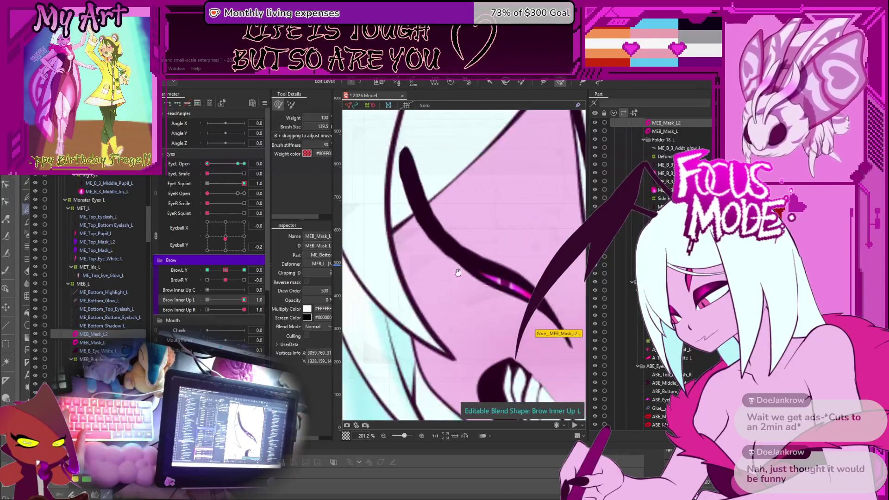
mouse_move(400, 272)
left_mouse_down()
mouse_move(357, 278)
mouse_move(448, 246)
left_mouse_up()
left_click(118, 317)
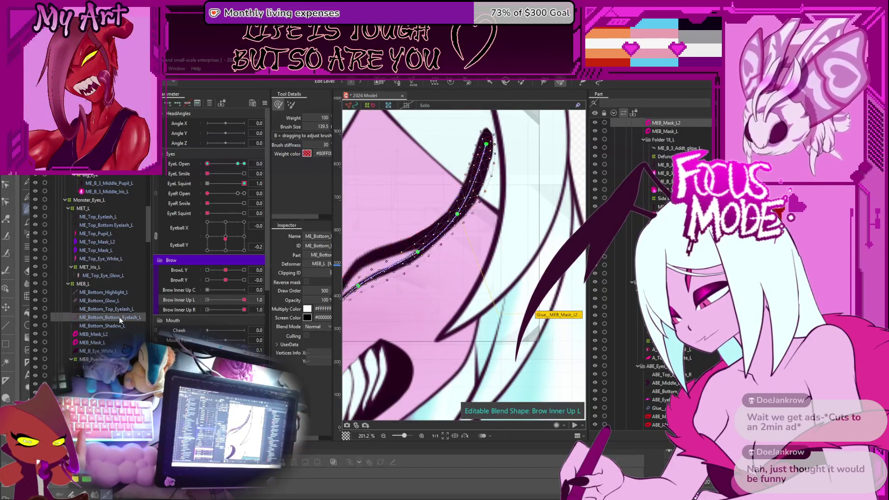
Step: Raise the ME_Bottom_Bottom_Eyelash_L path points up-left with the selection tool
mouse_move(416, 185)
left_mouse_down()
mouse_move(481, 195)
mouse_move(500, 182)
left_mouse_up()
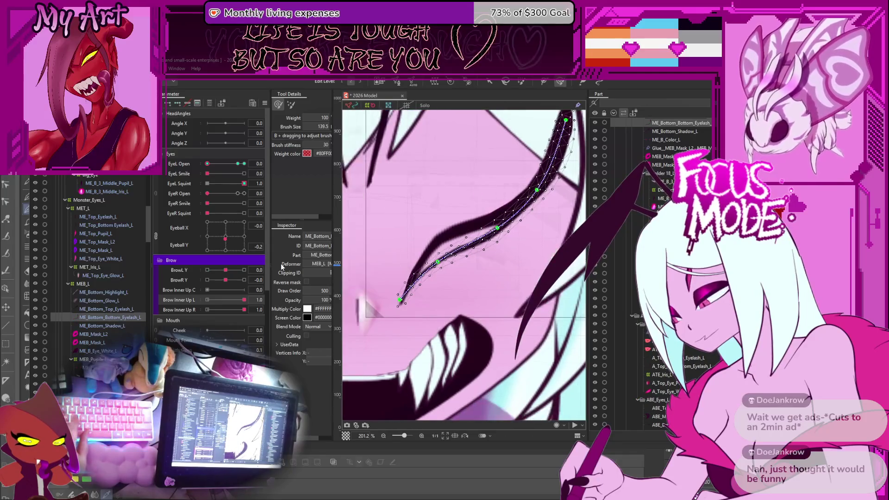
key("v")
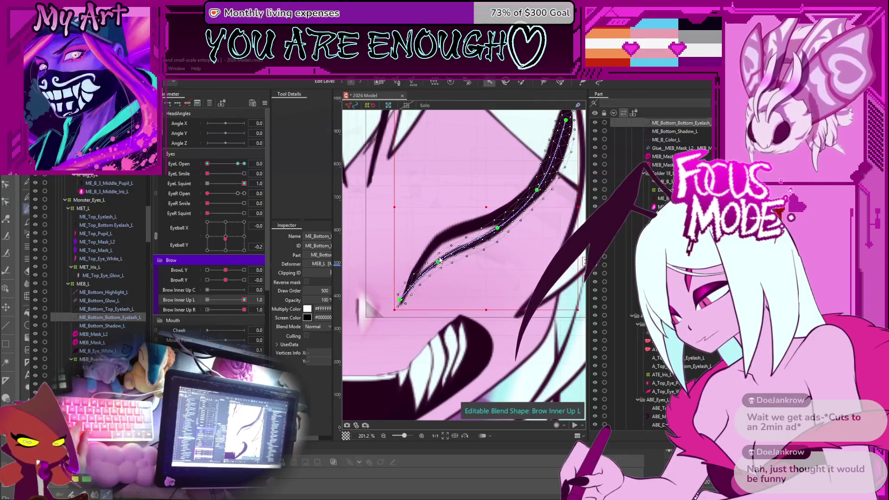
left_click_drag(440, 262, 431, 255)
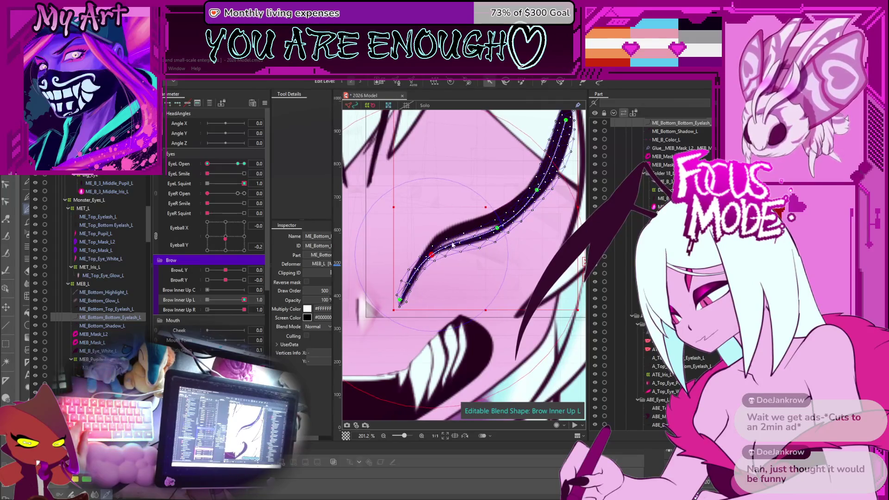
left_click_drag(497, 230, 491, 224)
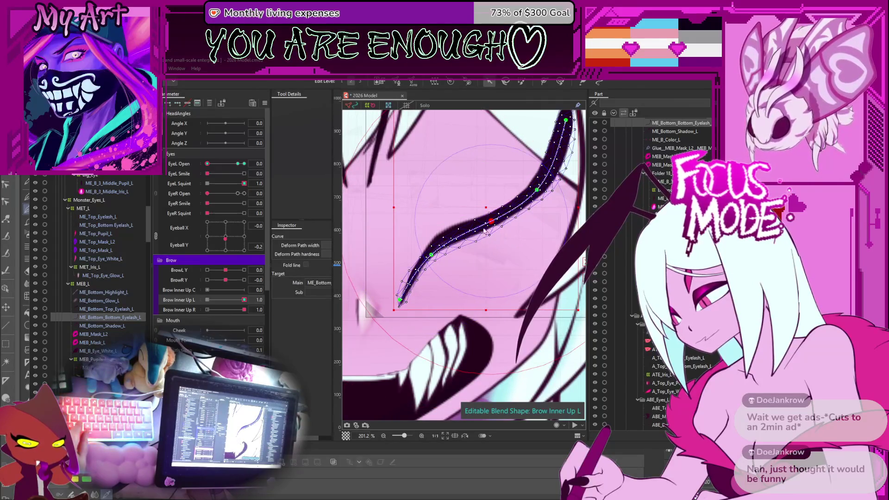
left_click(431, 257)
left_click_drag(431, 258, 434, 258)
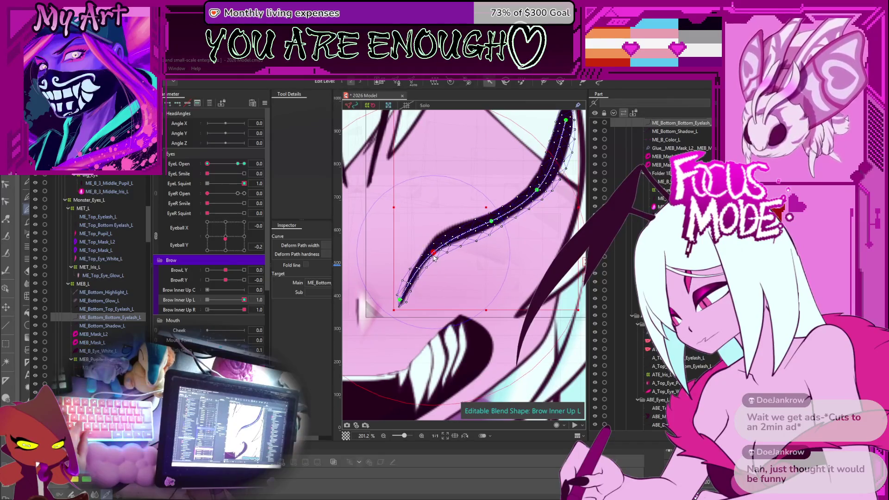
Step: Switch to the Deform Brush and select ME_Bottom_Bottom_Eyelash_L together with MEB_Mask_L2
left_click(559, 82)
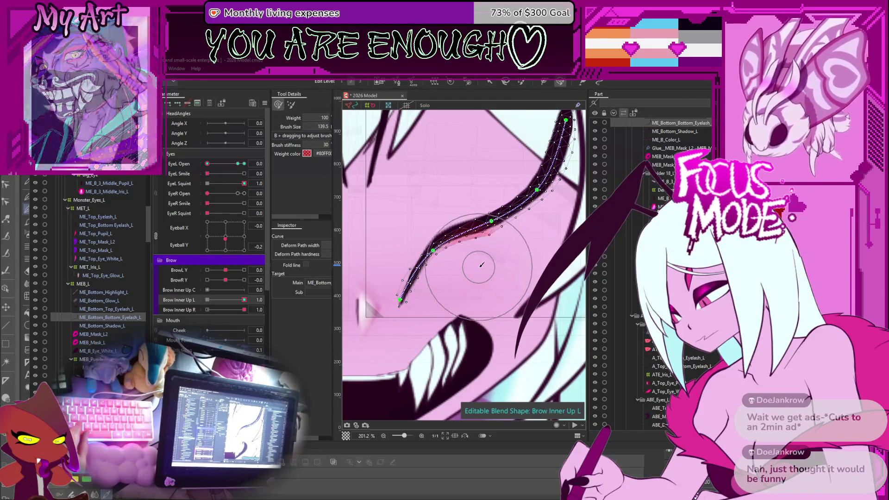
left_click_drag(486, 261, 525, 283)
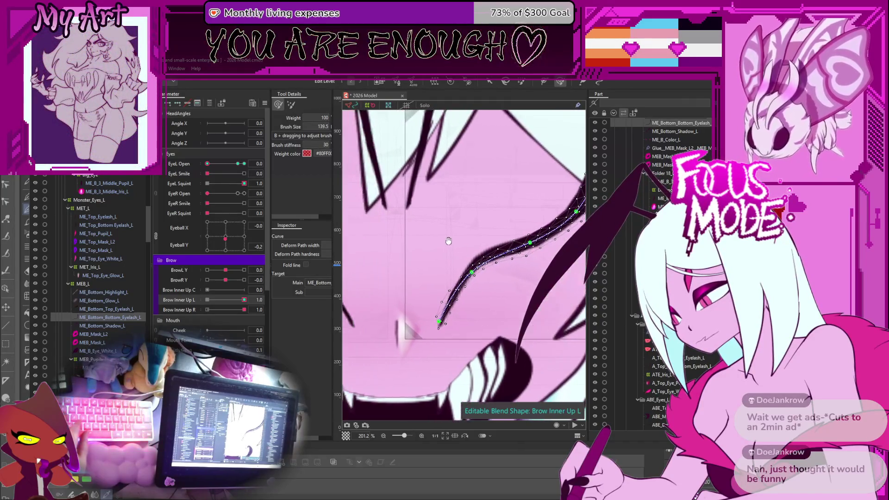
scroll(417, 257, "down", 3)
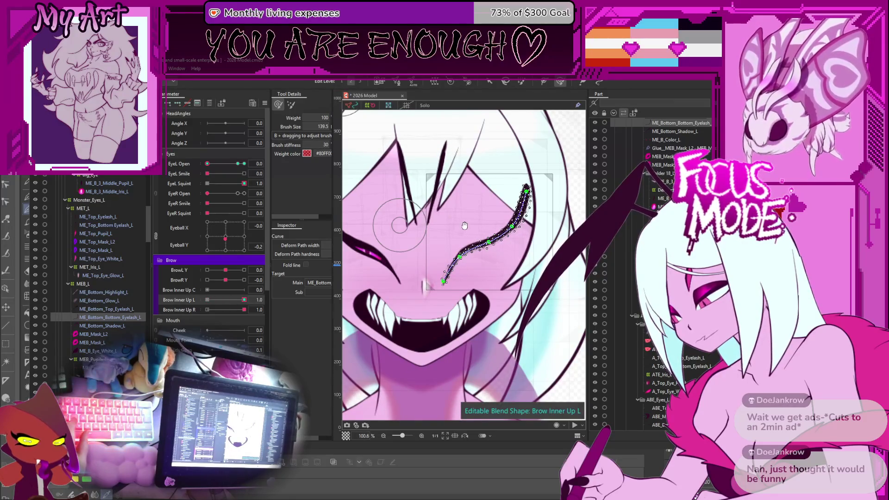
scroll(465, 226, "left", 3)
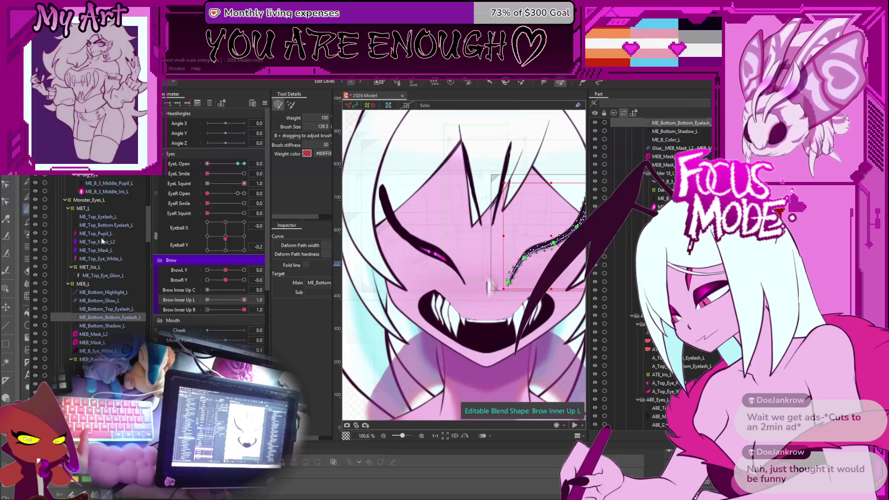
scroll(98, 301, "down", 5)
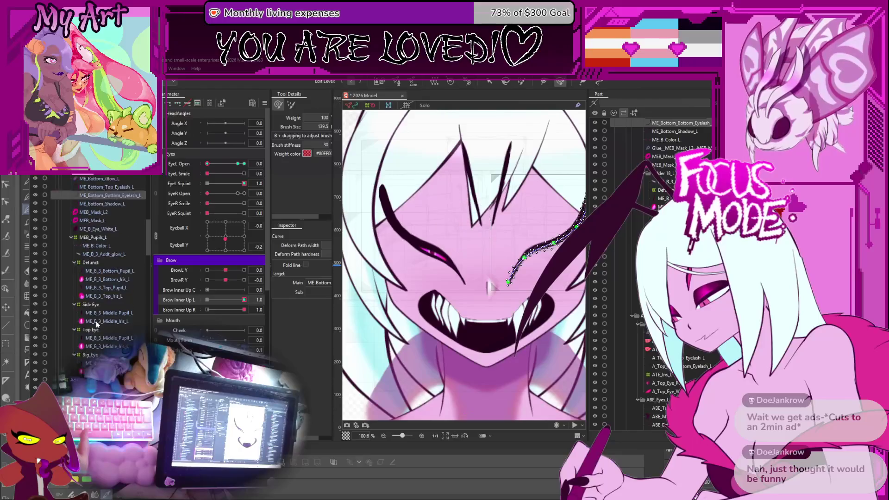
scroll(98, 324, "down", 3)
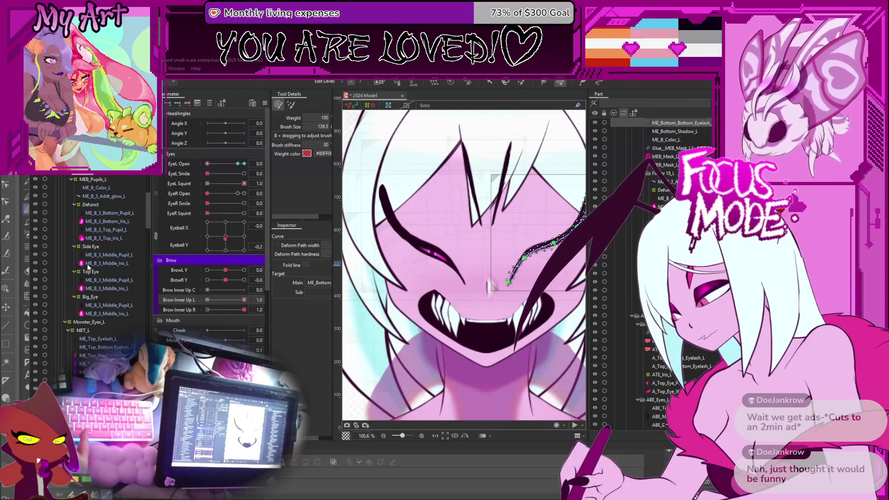
scroll(73, 199, "up", 4)
left_click(87, 237)
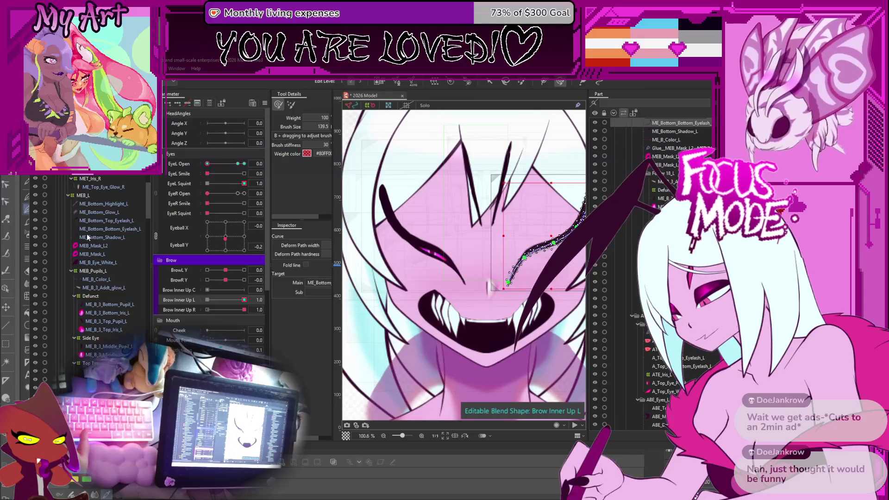
left_click(93, 229)
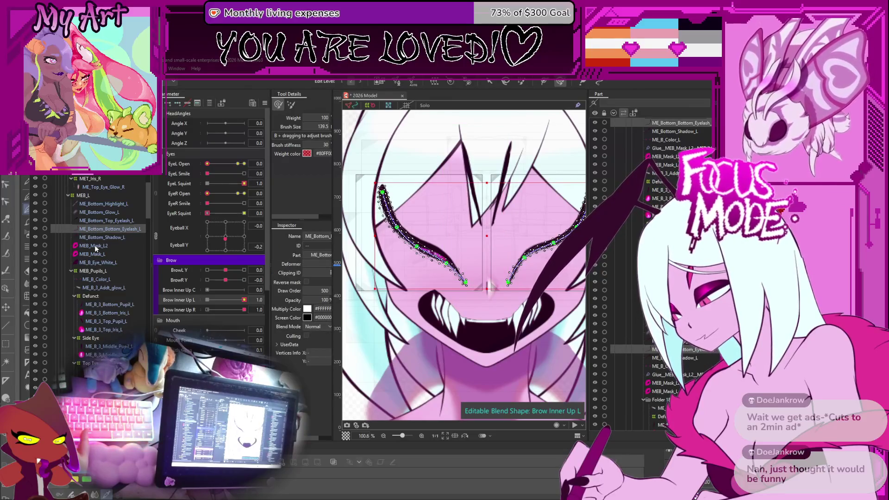
left_click(96, 247, "ctrl")
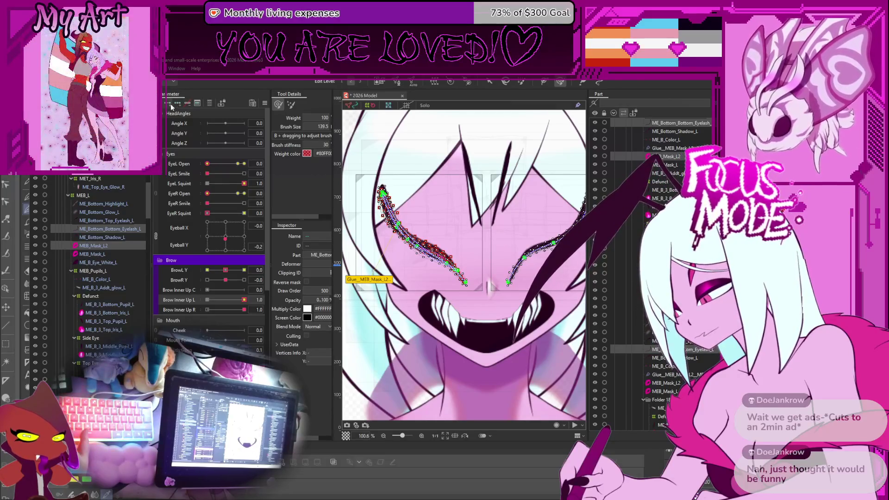
Step: Brush the eyelash mesh upward, then brush MEB_Mask_L2 alone along the left brow curve
scroll(461, 250, "up", 5)
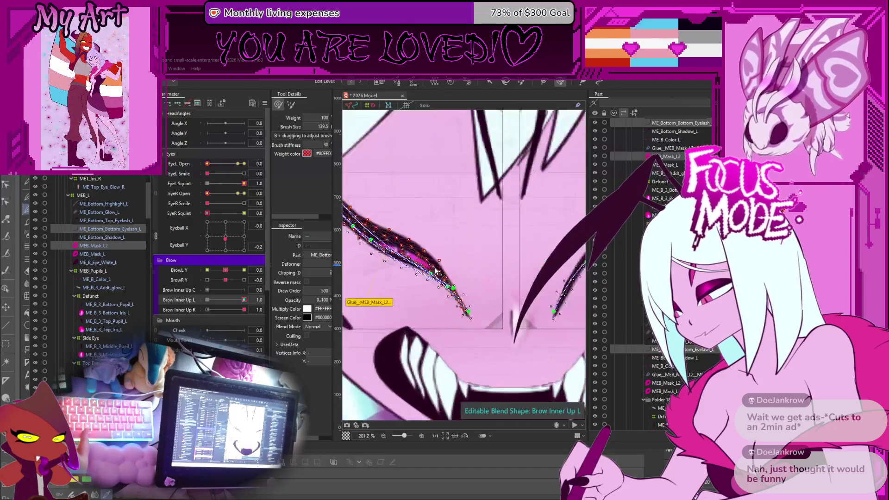
mouse_move(390, 280)
left_mouse_down()
mouse_move(397, 259)
mouse_move(410, 286)
mouse_move(379, 269)
left_mouse_up()
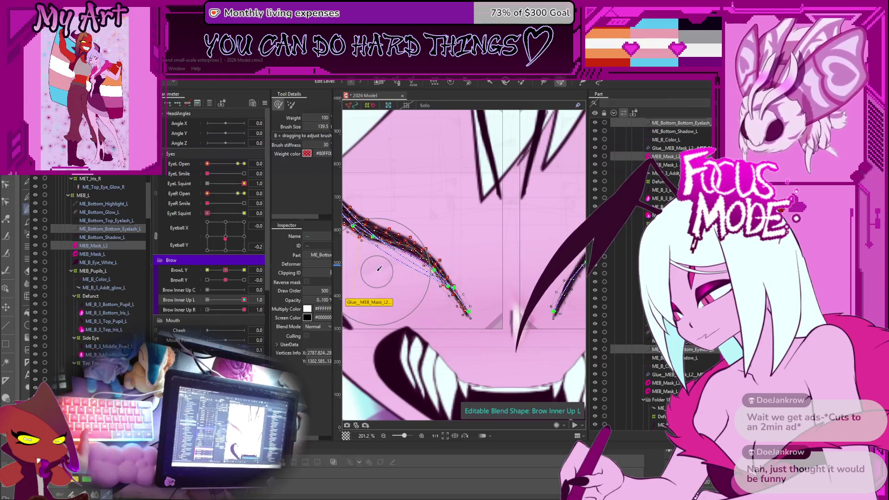
left_click(118, 246)
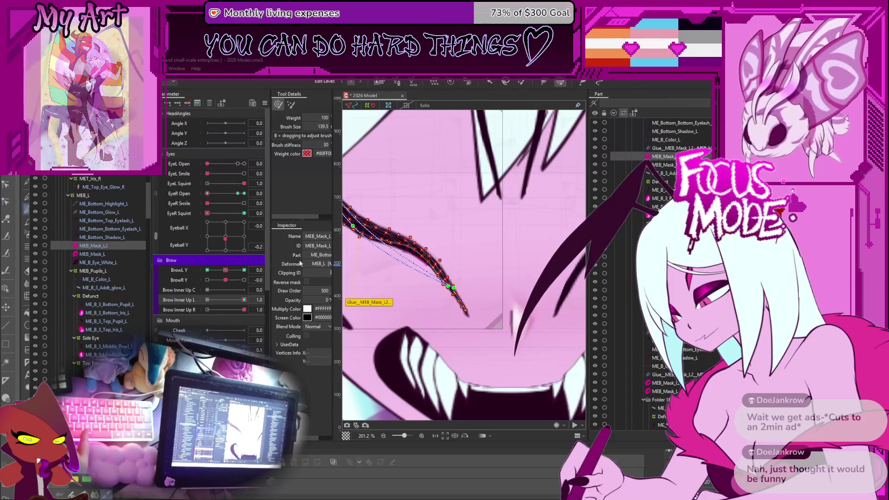
left_click_drag(405, 269, 398, 275)
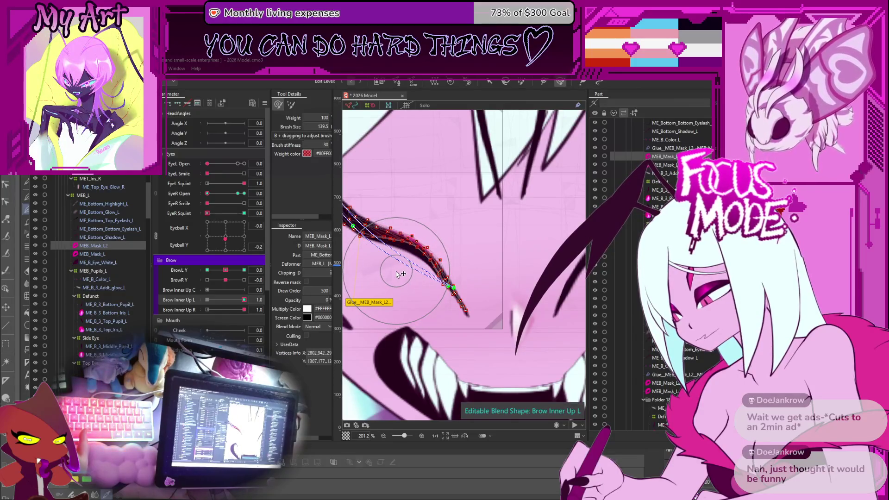
scroll(468, 281, "up", 5)
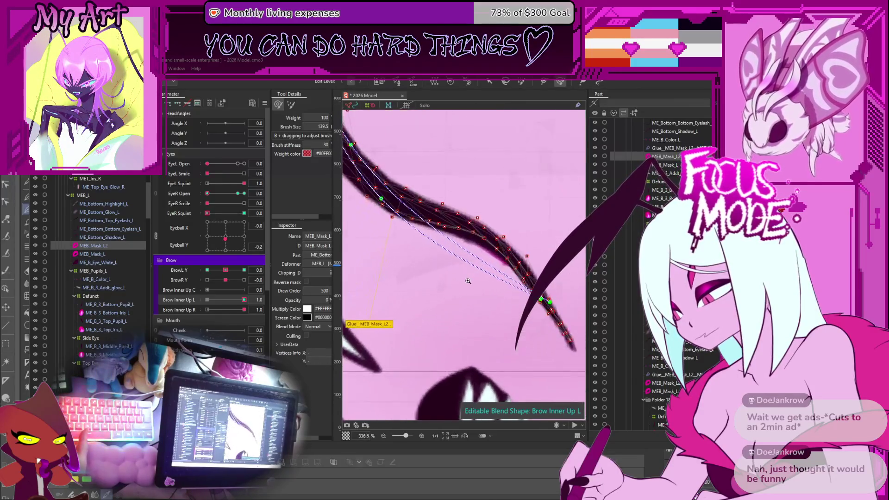
scroll(467, 282, "down", 2)
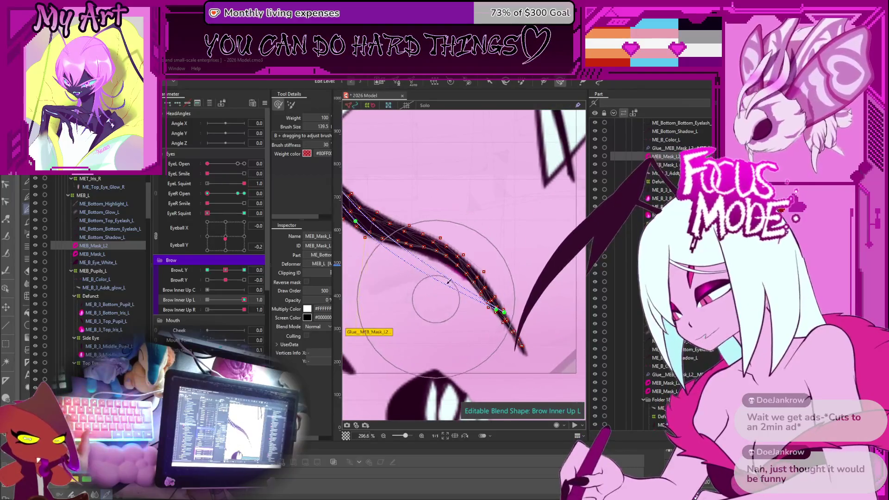
mouse_move(466, 198)
left_mouse_down()
mouse_move(470, 210)
mouse_move(460, 208)
left_mouse_up()
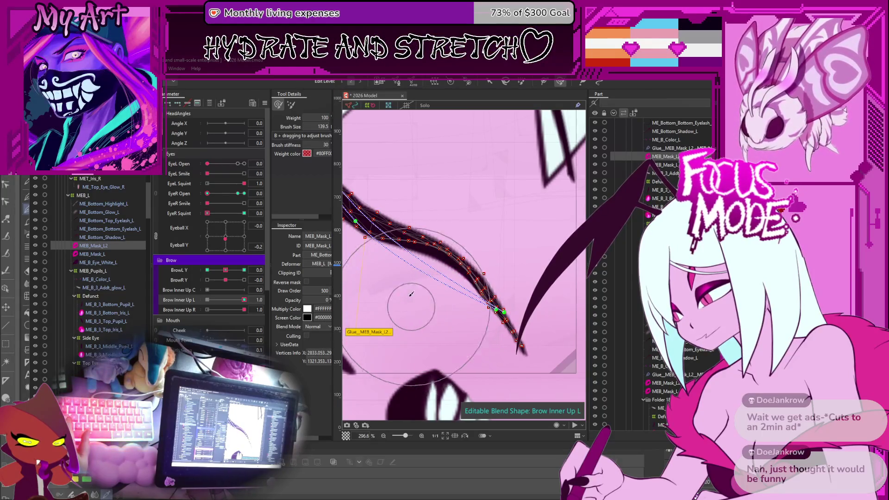
scroll(426, 291, "down", 10)
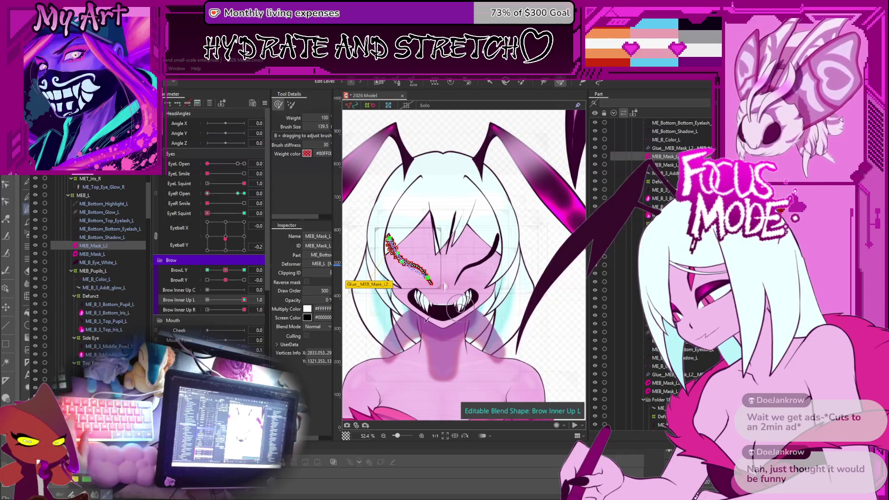
Step: Dip Brow Inner Up L and restore it to 1.0, then open both eyes out of the squint
left_click(222, 299)
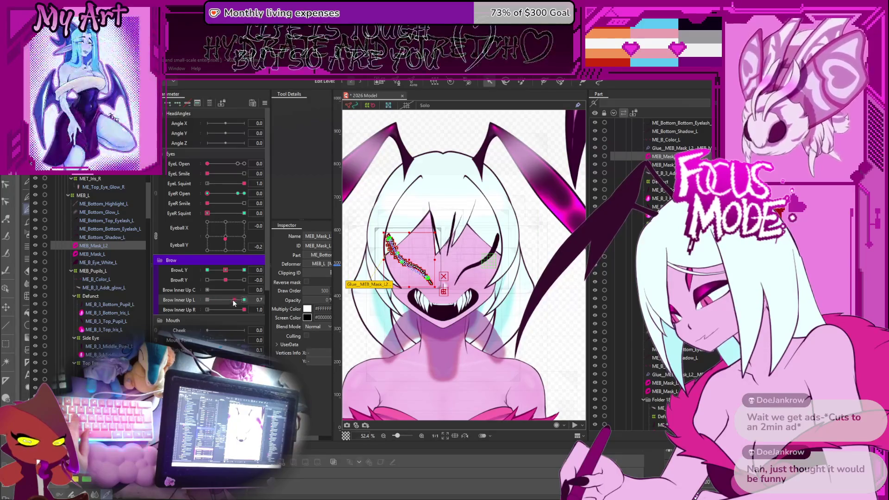
left_click(551, 247)
left_click_drag(217, 299, 270, 306)
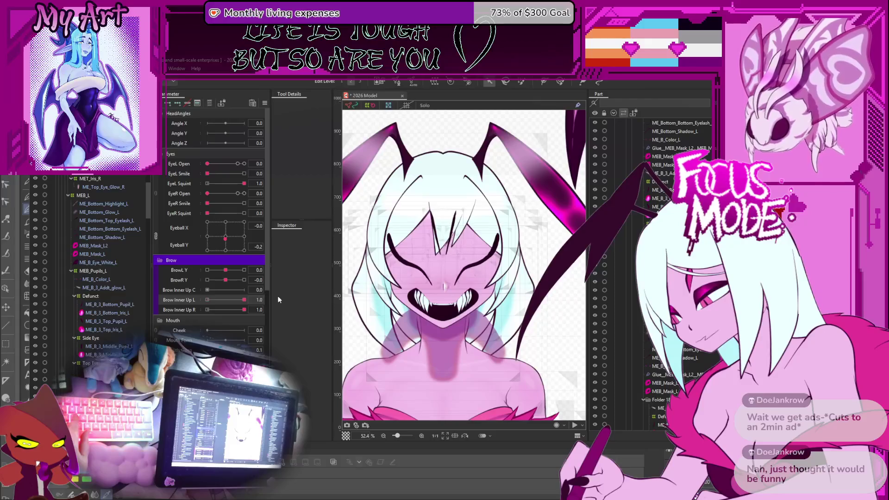
left_click(227, 184)
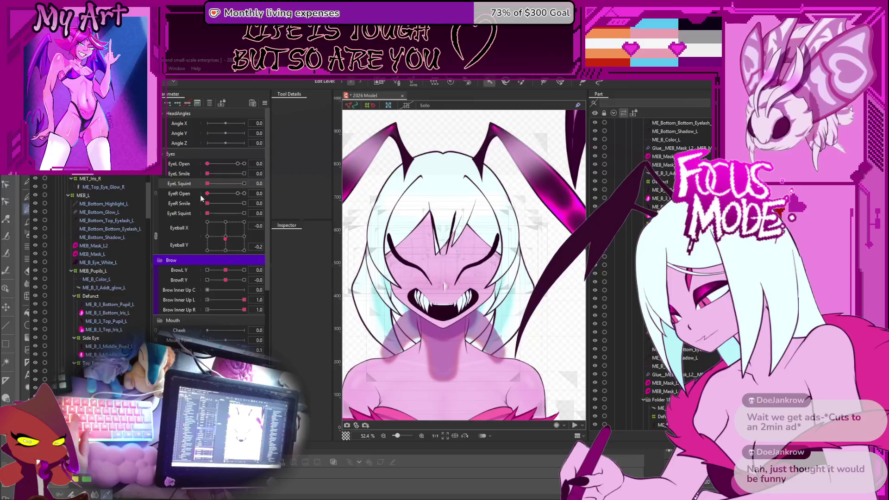
left_click_drag(207, 193, 237, 201)
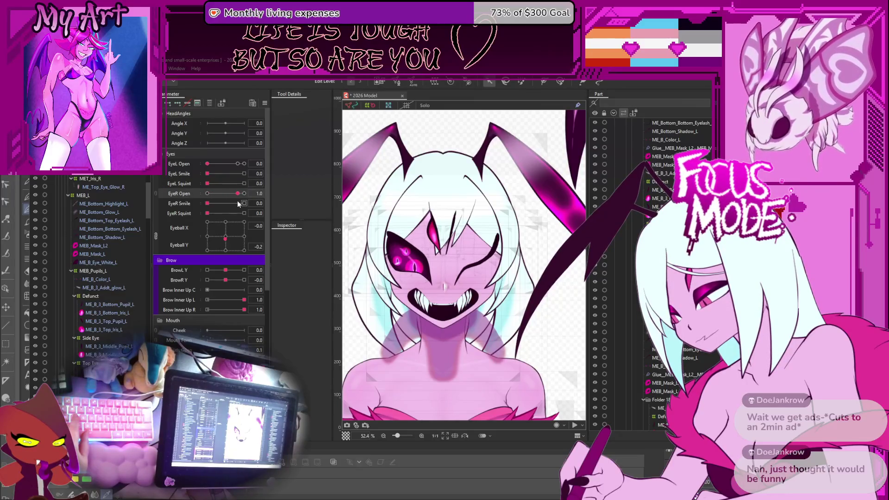
left_click(238, 164)
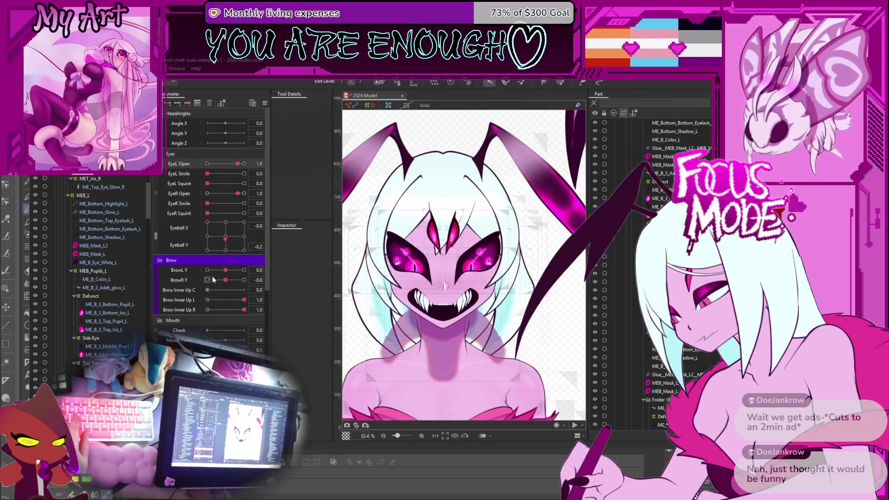
Step: Step Brow Inner Up L through 0.2, 1.0, 0.6 and 0 with the eyes open
left_click(214, 300)
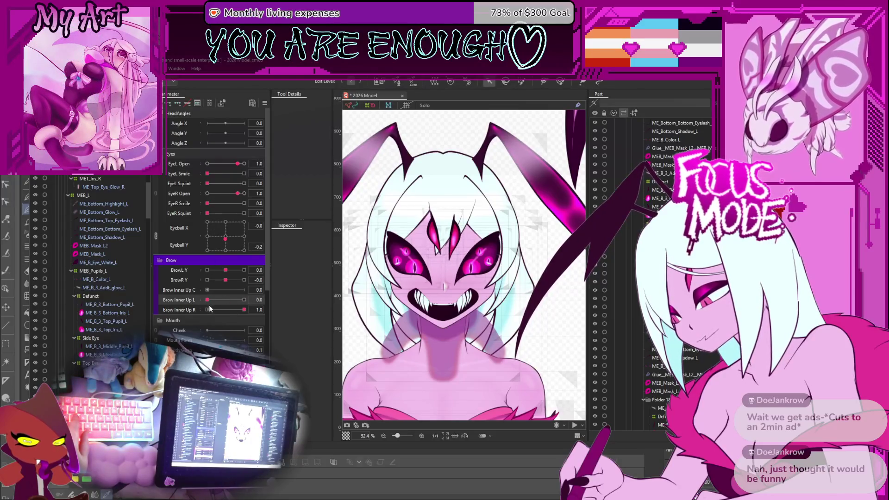
left_click(244, 301)
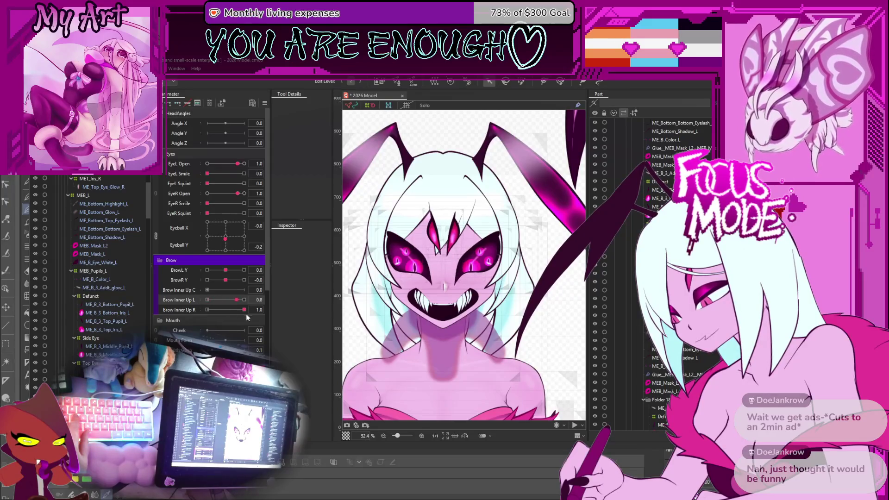
left_click(231, 300)
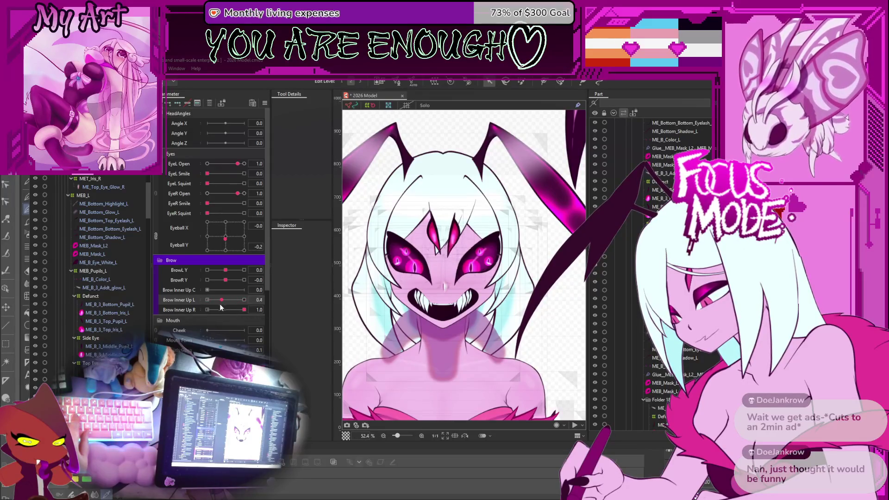
left_click(207, 300)
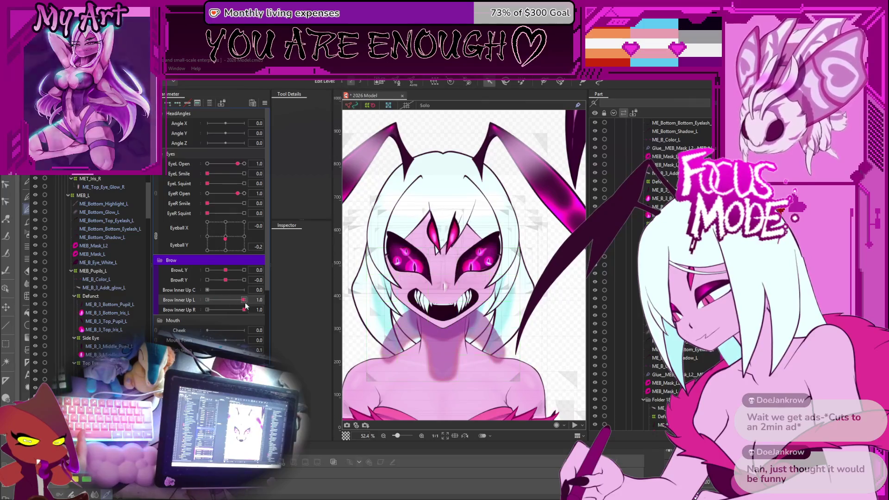
Step: Bring Brow Inner Up L back to 1.0 and select the winking eye's bottom eyelash mesh
left_click(215, 300)
mouse_move(214, 291)
left_mouse_down()
mouse_move(271, 301)
mouse_move(222, 289)
mouse_move(242, 290)
left_mouse_up()
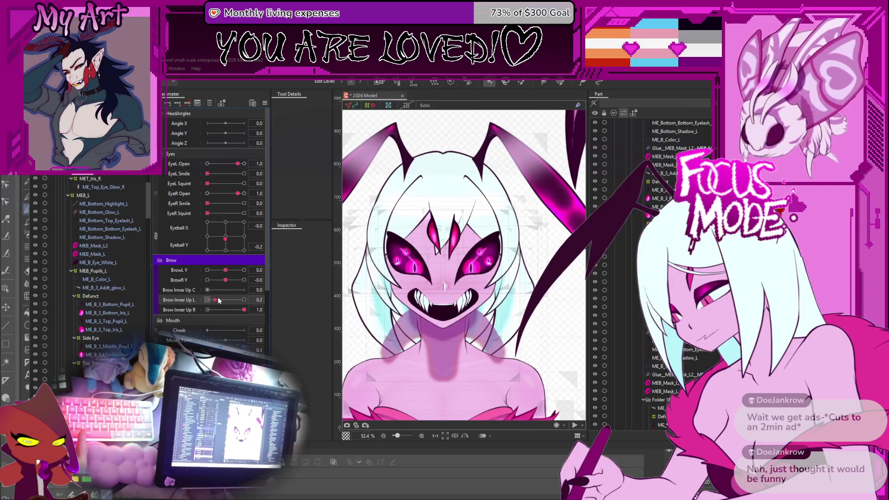
left_click_drag(255, 307, 234, 305)
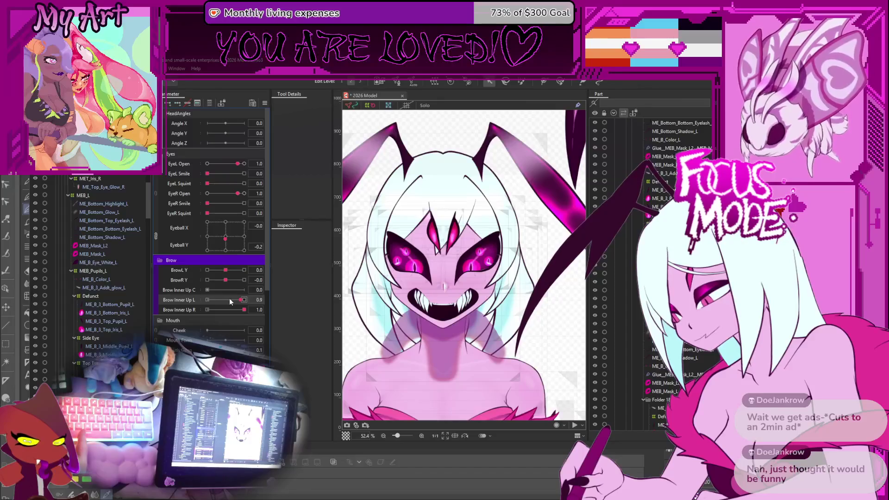
left_click_drag(230, 299, 244, 299)
left_click(392, 295)
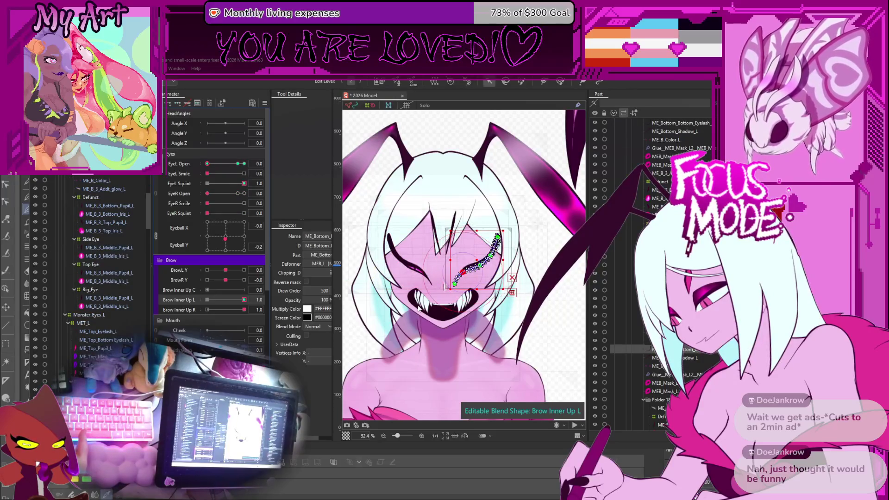
Step: Pick the MEB_Mask_L and MEB_Mask_L2 eye mask meshes on the canvas
left_click(409, 309)
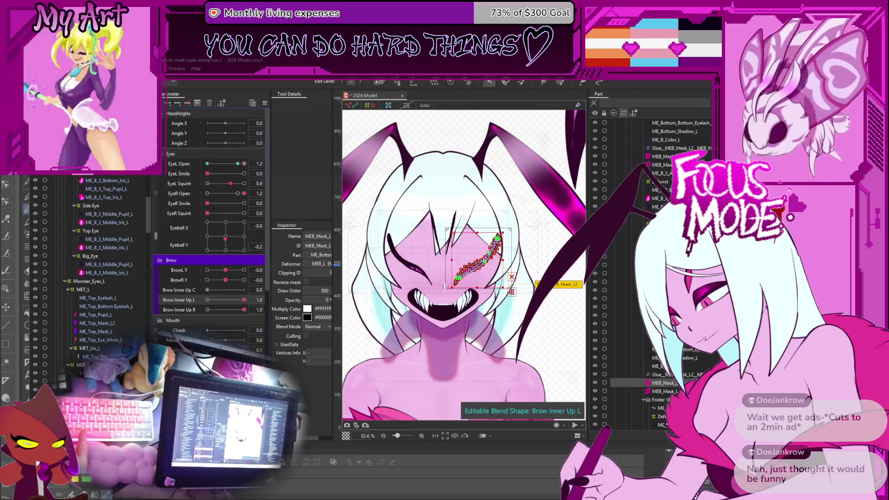
left_click(408, 309)
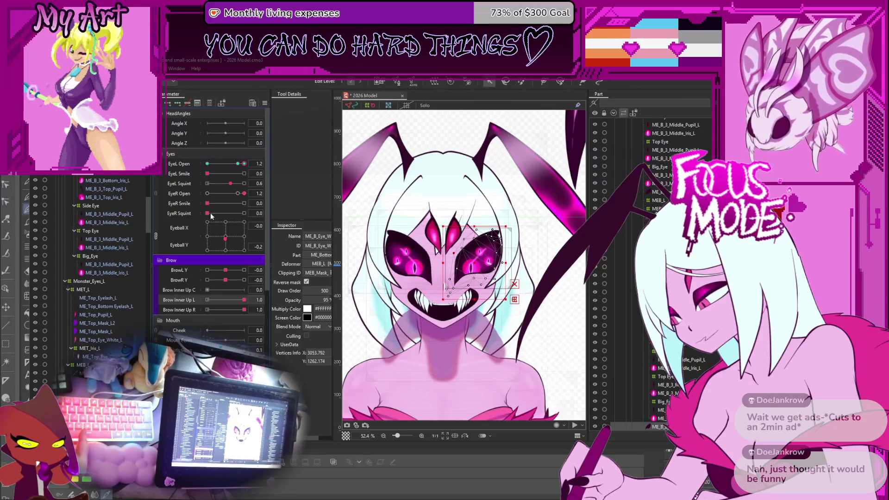
left_click(445, 286)
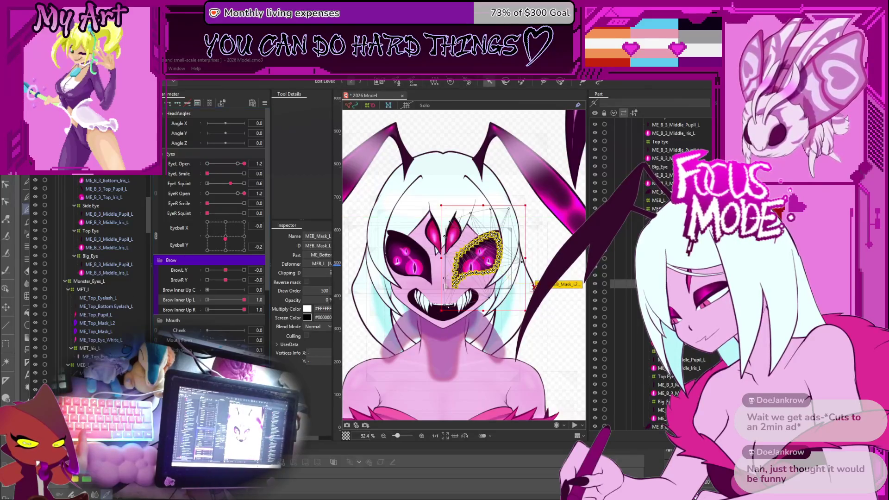
left_click(445, 286, "shift")
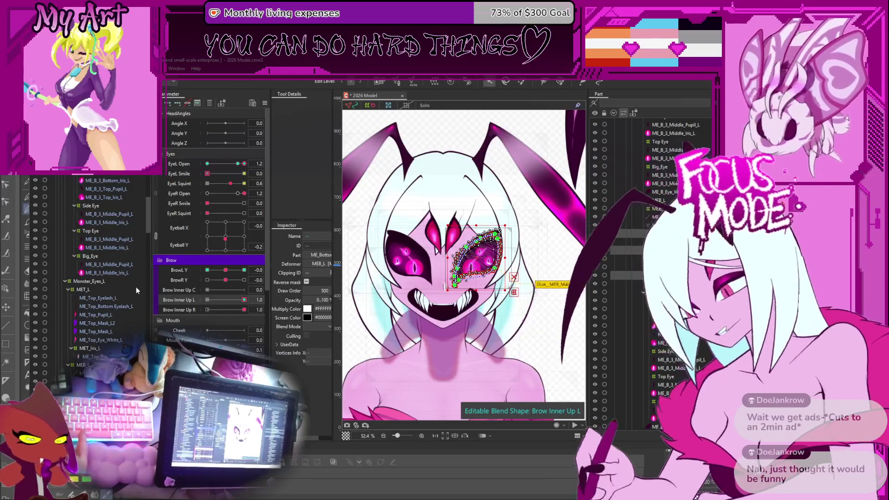
Step: Multi-select ME_Bottom_Shadow_L plus the left eyelash and mask meshes in the Parts panel
scroll(97, 260, "down", 5)
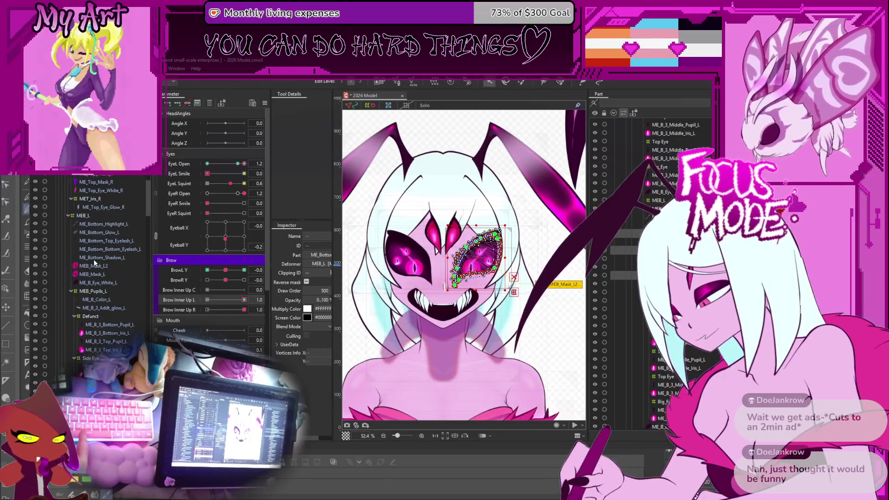
left_click(91, 258, "ctrl")
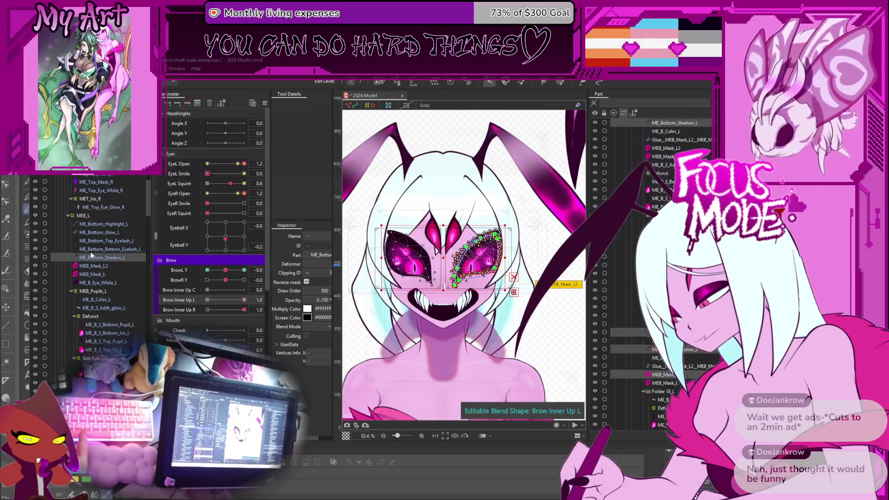
left_click(91, 242, "ctrl")
left_click(92, 274, "ctrl")
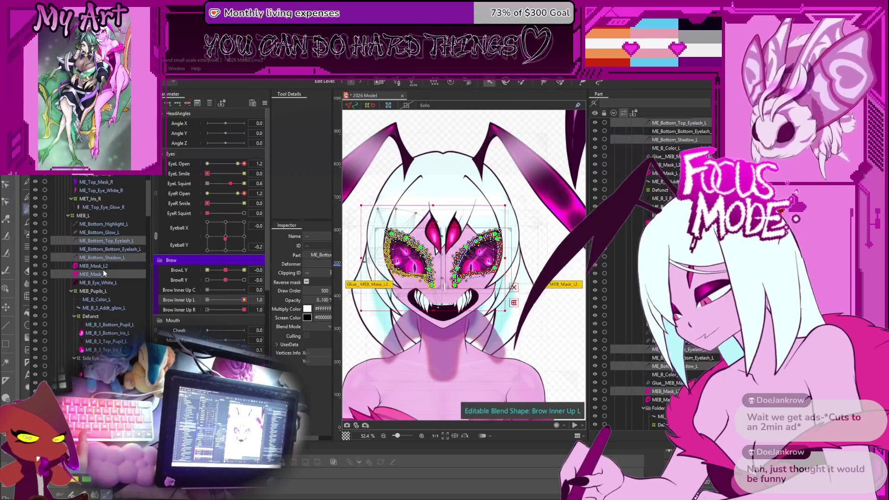
scroll(403, 255, "up", 6)
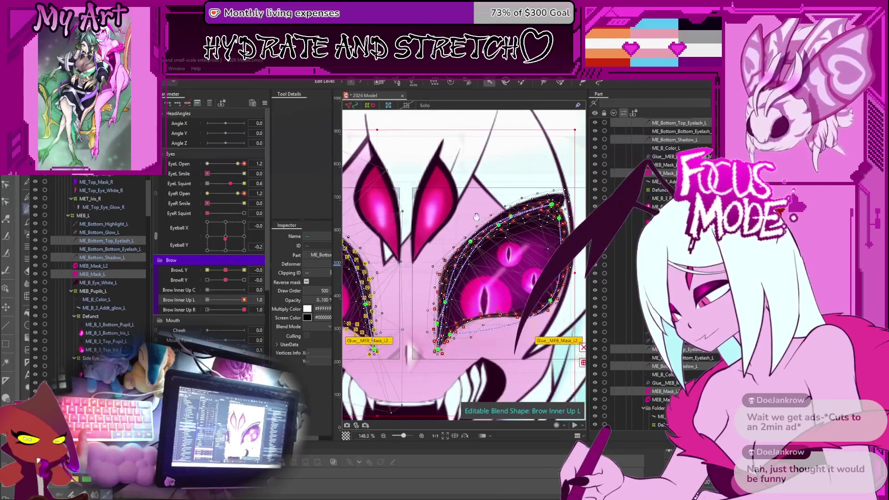
scroll(518, 217, "up", 3)
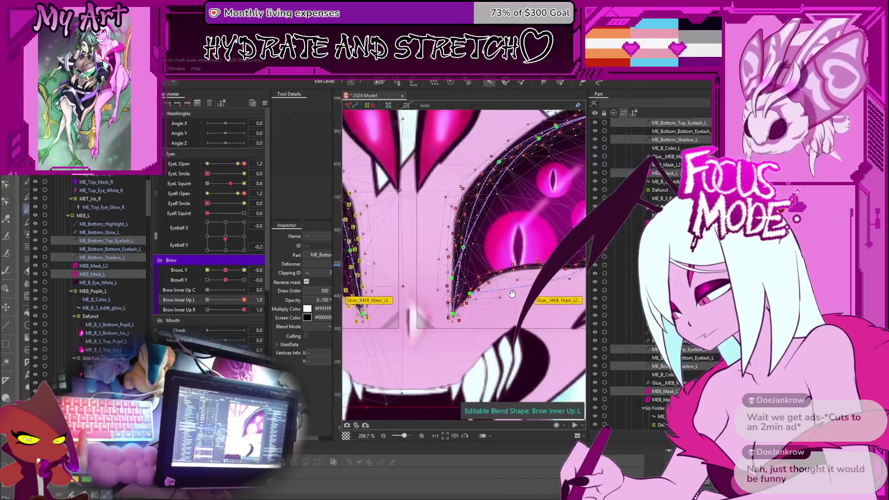
scroll(513, 297, "down", 10)
left_click_drag(513, 297, 476, 274)
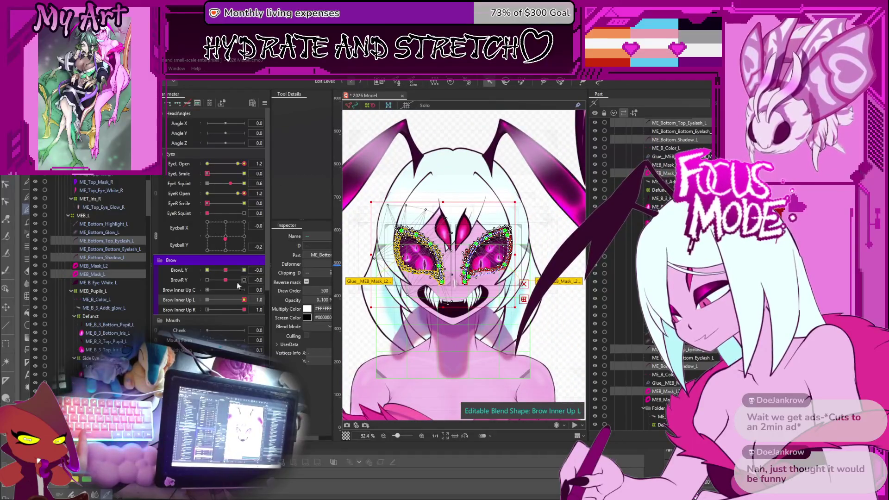
scroll(97, 343, "down", 2)
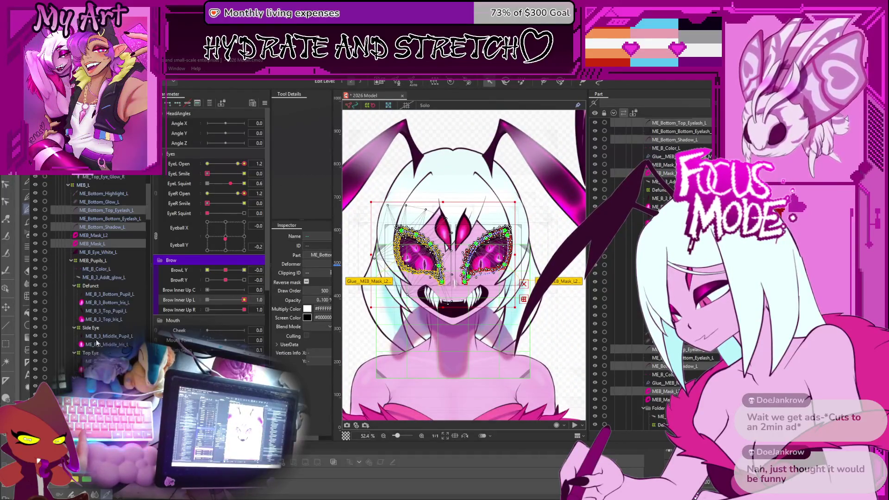
scroll(96, 343, "up", 3)
scroll(96, 343, "up", 3)
scroll(97, 345, "up", 3)
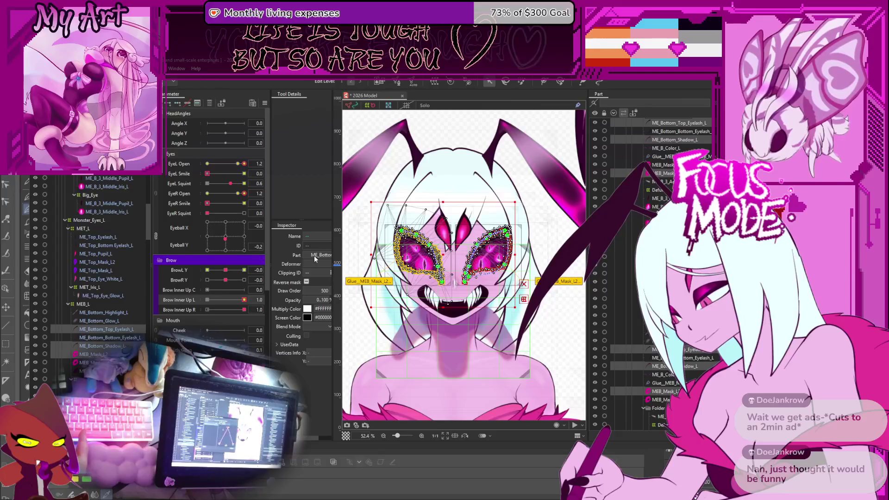
Step: Select FB_Backfur_3, lower BrowL Y fully to -1.0 to test it, then reset with Escape
left_click(541, 229)
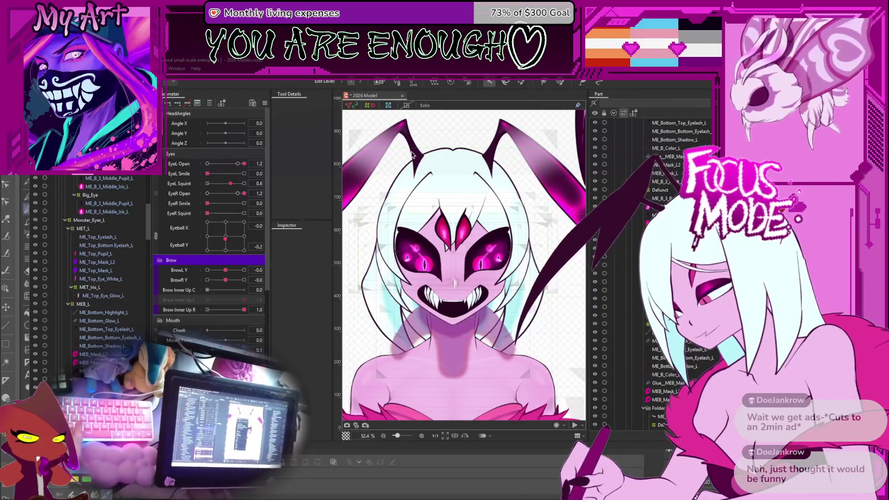
left_click(553, 353)
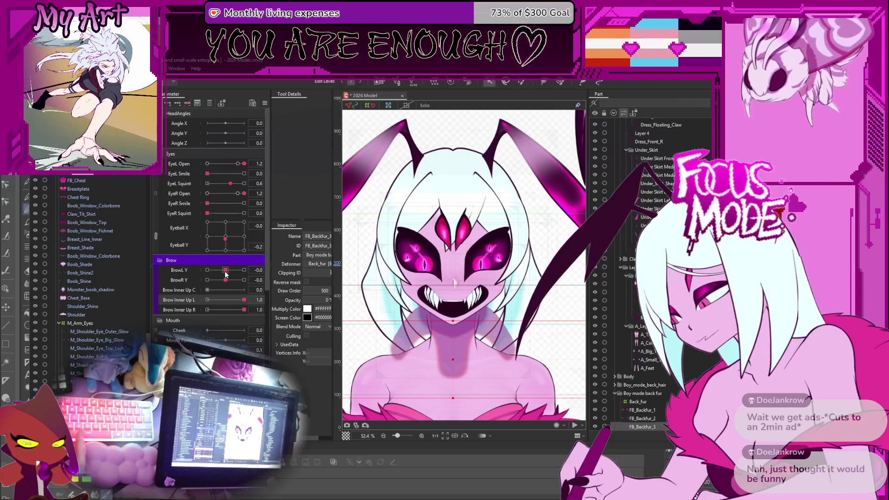
mouse_move(227, 270)
left_mouse_down()
mouse_move(204, 272)
mouse_move(268, 282)
mouse_move(201, 279)
left_mouse_up()
key("Escape")
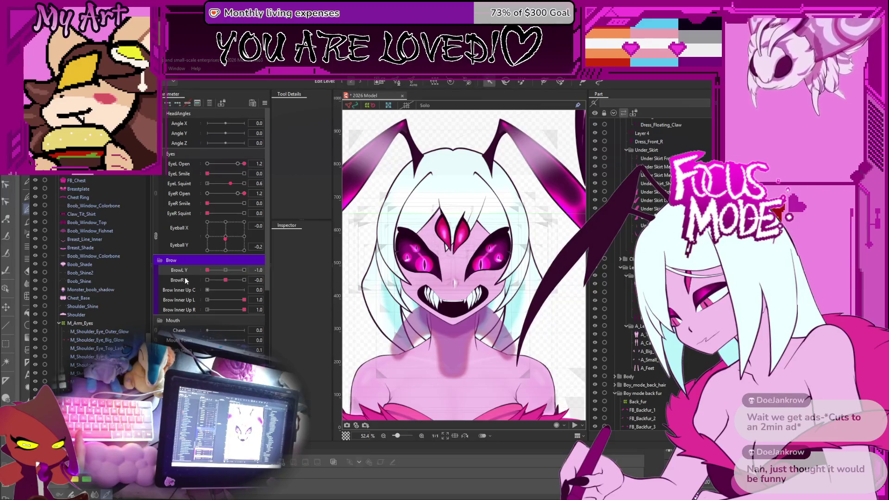
Step: Reselect the face's eye meshes, then the BM_Fur_Front chest fur and the forehead eye's top mask
left_click(200, 280)
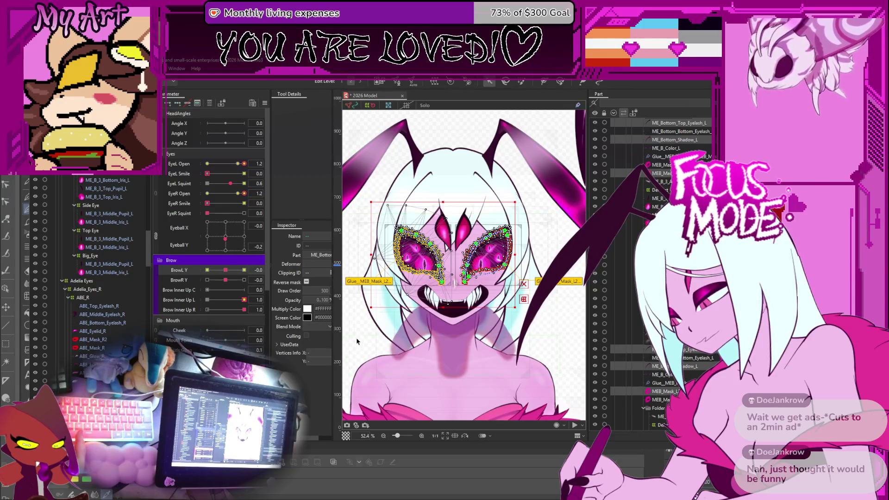
left_click(357, 342)
left_click(207, 270)
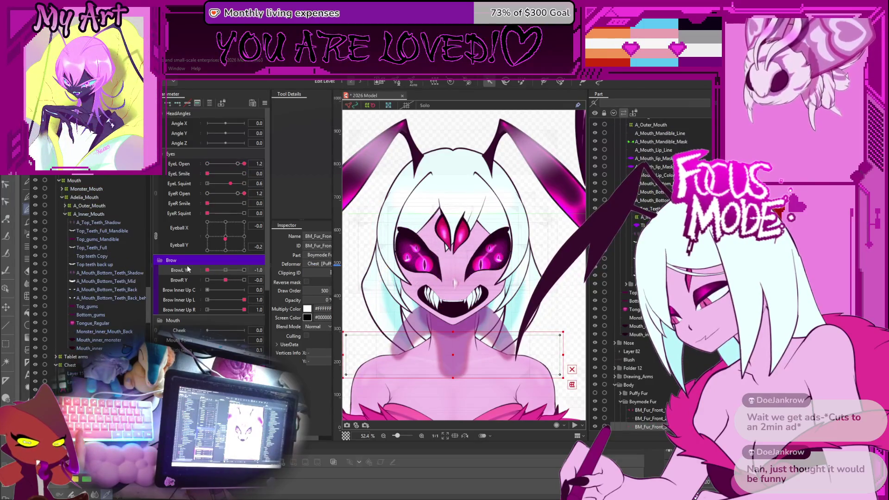
scroll(432, 243, "up", 3)
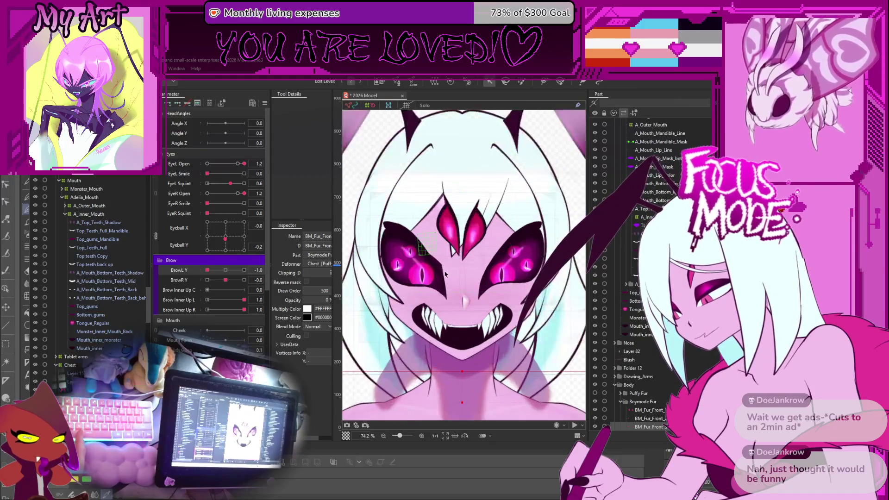
left_click(437, 262)
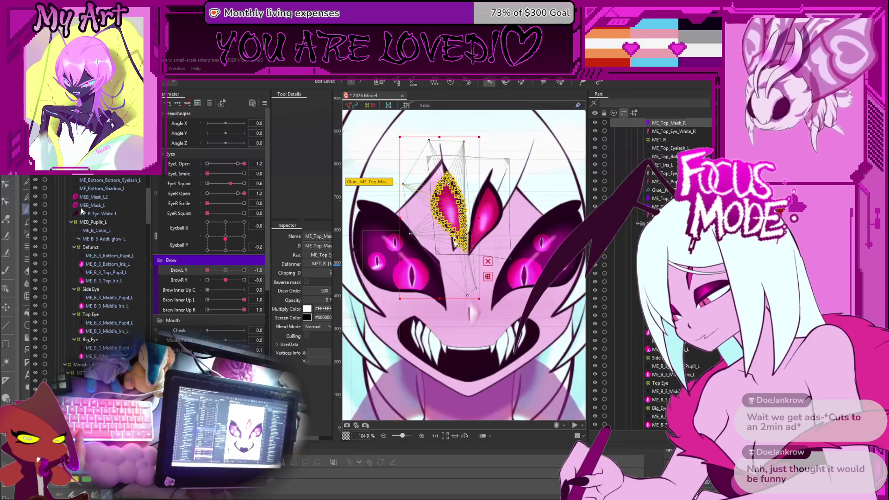
Step: Select ME_Bottom_Shadow_L, ME_Bottom_Bottom_Eyelash_L, ME_Top_Mask_R and the glued masks, then clear the selection
left_click(91, 189)
left_click(92, 179)
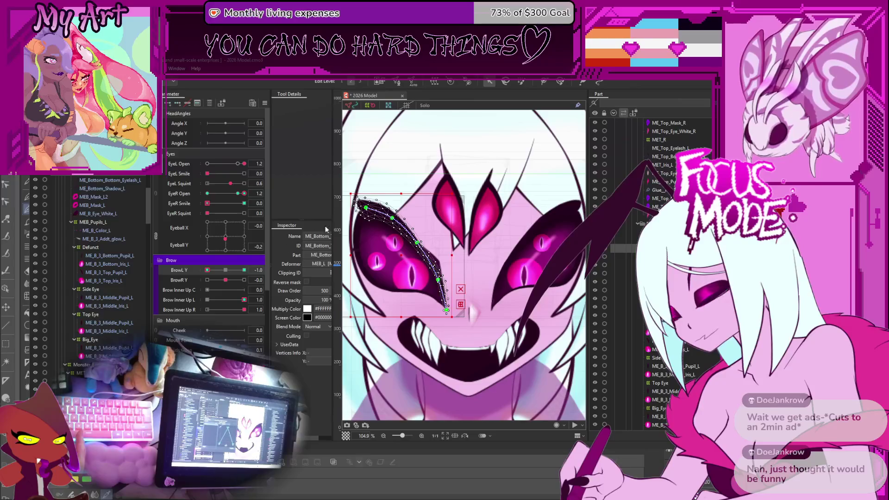
scroll(431, 244, "down", 4)
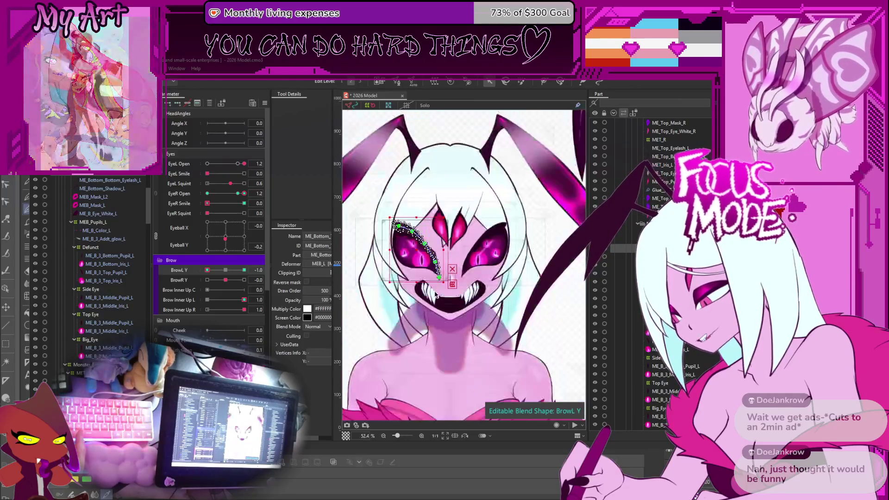
left_click(412, 304)
left_click(423, 307)
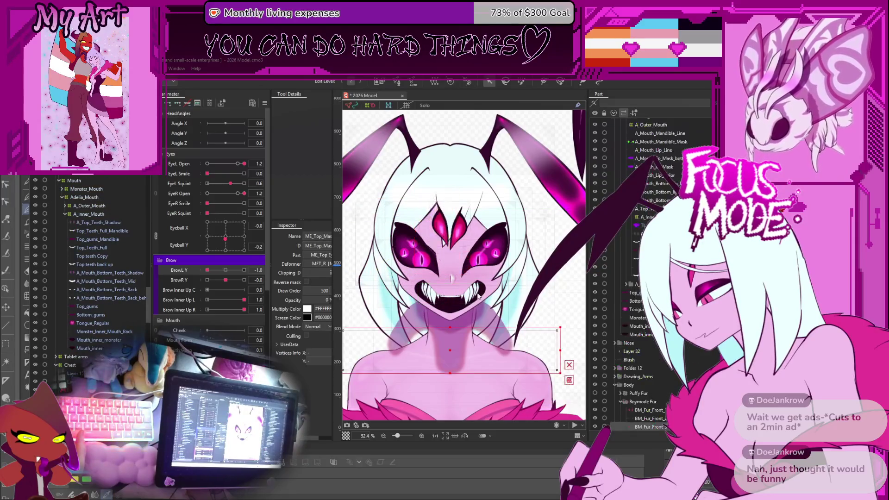
left_click(451, 273)
scroll(439, 276, "up", 2)
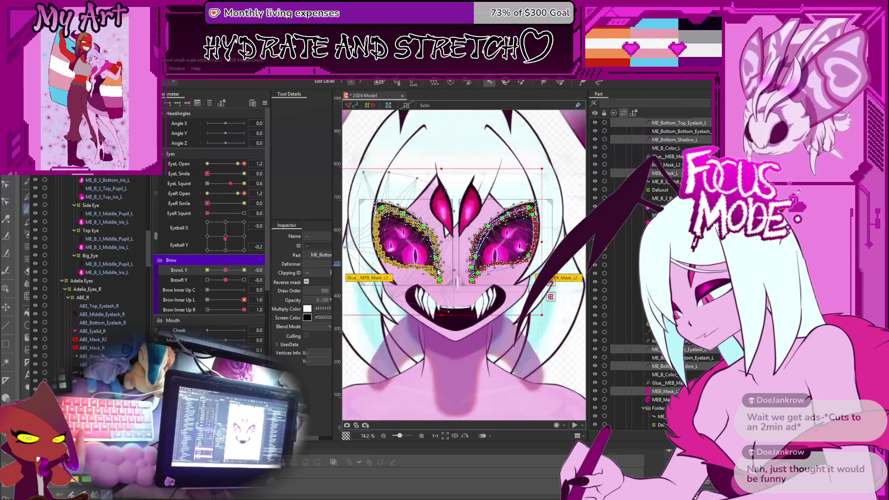
left_click(409, 356)
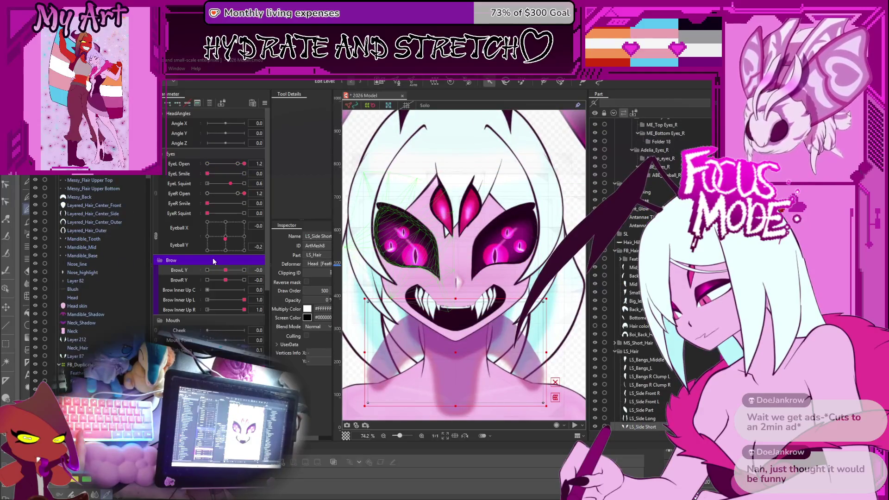
Step: Lower BrowL Y fully to check the eyes, then select ME_Bottom_Top_Eyelash_L and both eyes' masks
left_click_drag(225, 273, 198, 269)
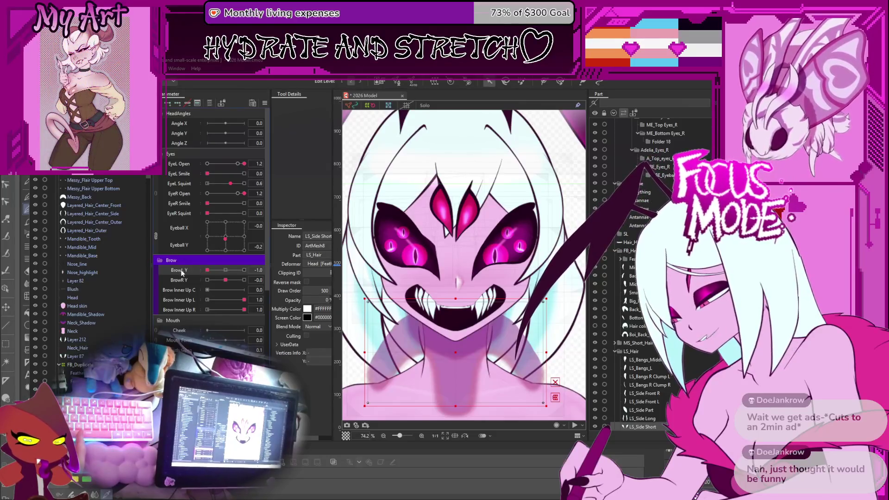
scroll(102, 283, "down", 10)
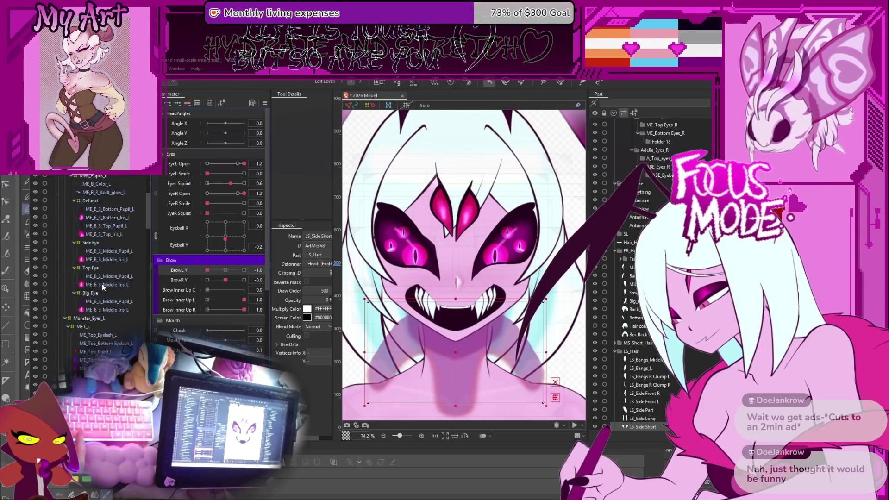
scroll(85, 203, "up", 3)
left_click(85, 187)
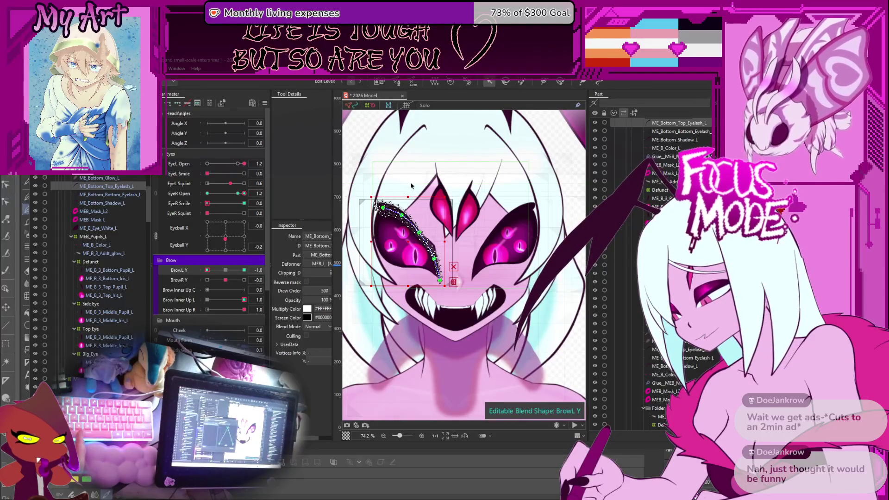
scroll(408, 191, "down", 2)
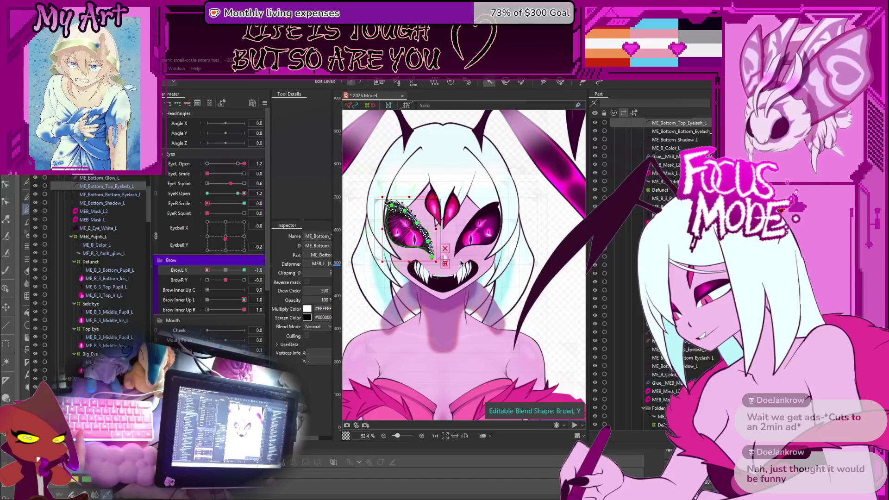
left_click(508, 301)
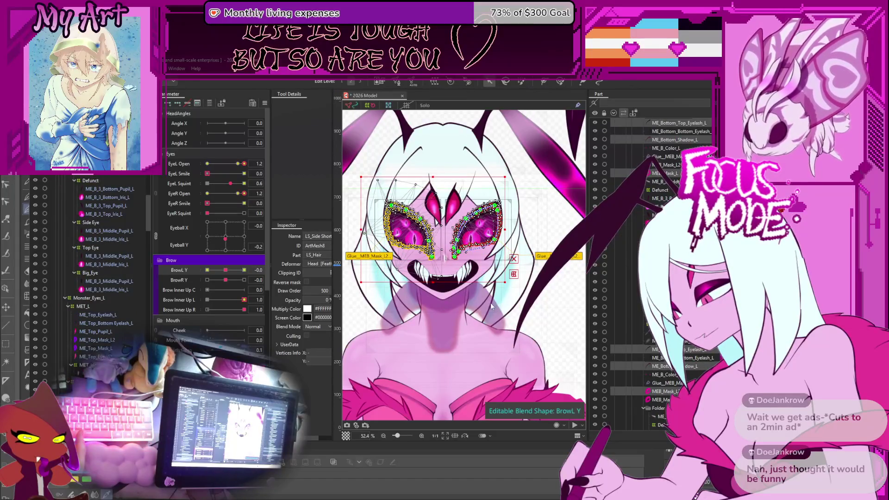
left_click(491, 303)
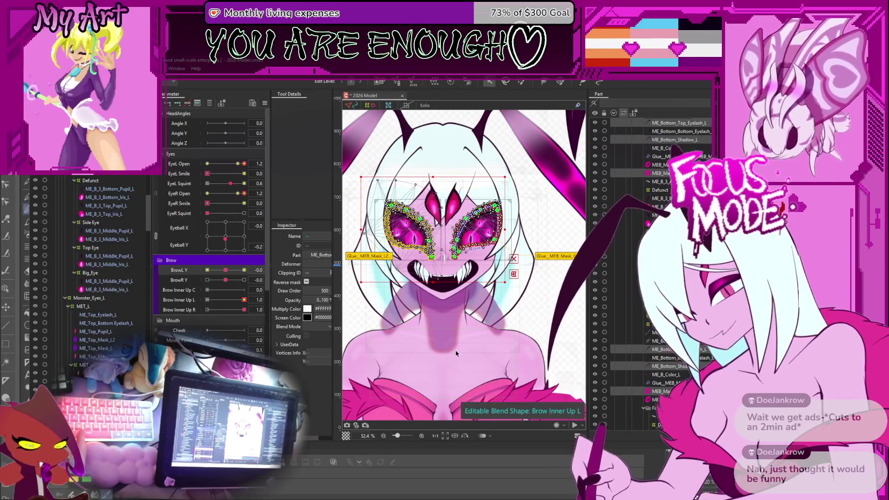
scroll(509, 331, "up", 2)
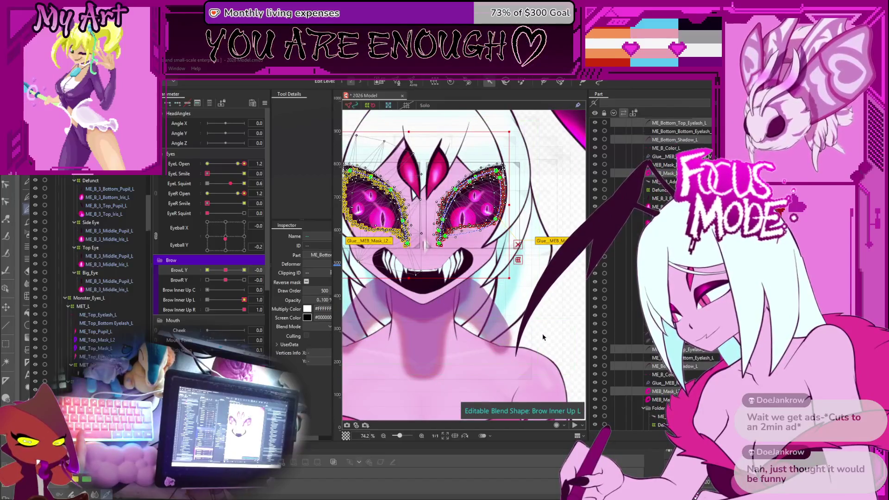
left_click(544, 338)
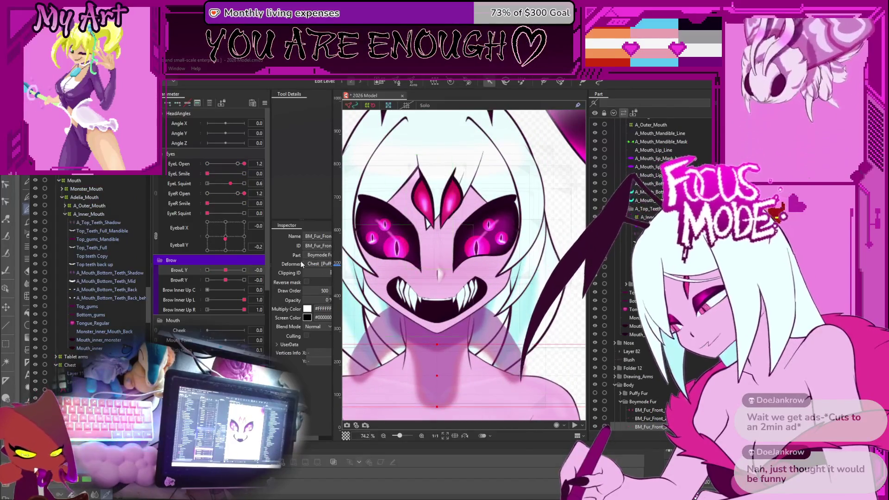
Step: Turn the pupils upward, nudge BrowR Y, and close both eyes with Open at 0
left_click_drag(229, 233, 227, 239)
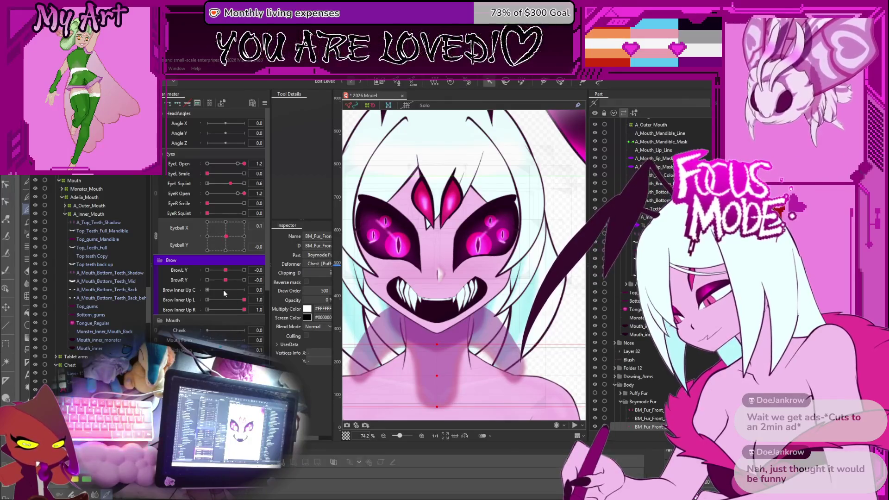
left_click_drag(224, 280, 227, 280)
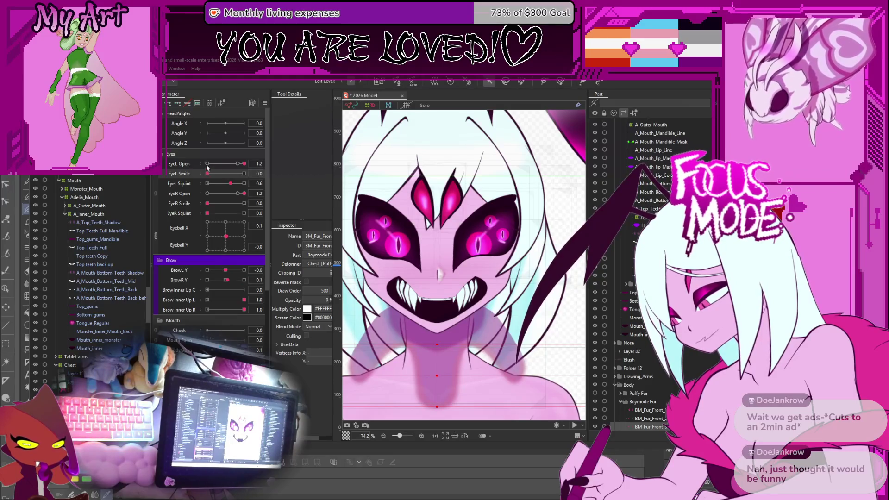
left_click(205, 164)
left_click(207, 193)
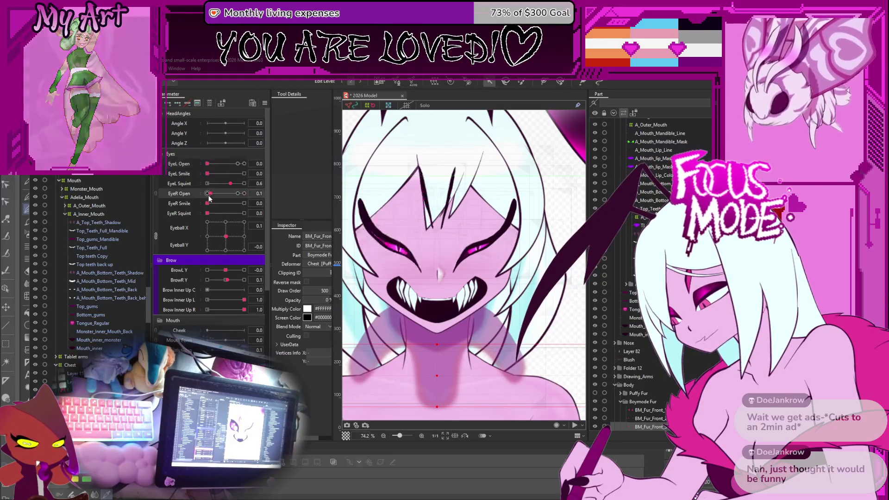
left_click(225, 281)
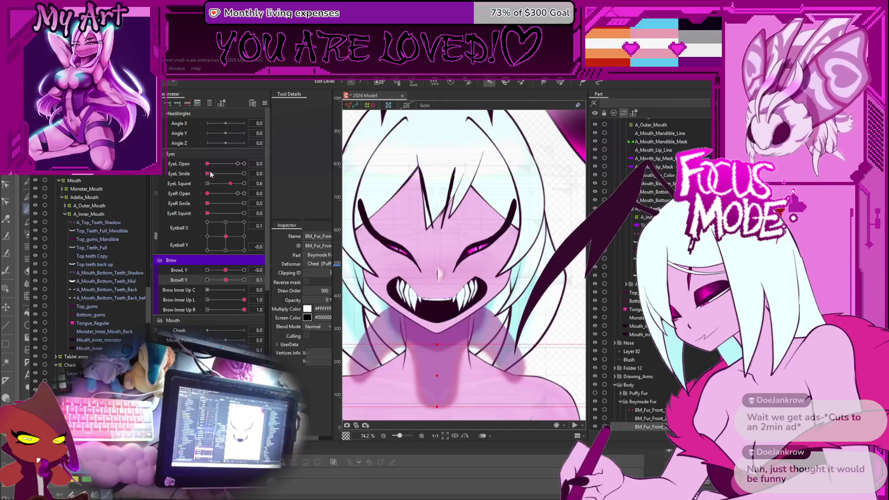
Step: Set EyeL Smile to 0.8, close the left eye into an arc, and drop Brow Inner Up L to 0
left_click_drag(208, 164, 242, 164)
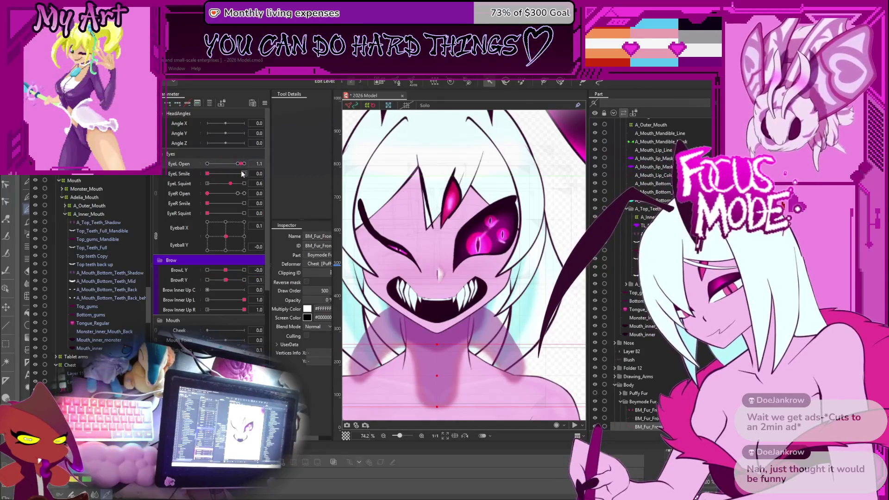
left_click(238, 173)
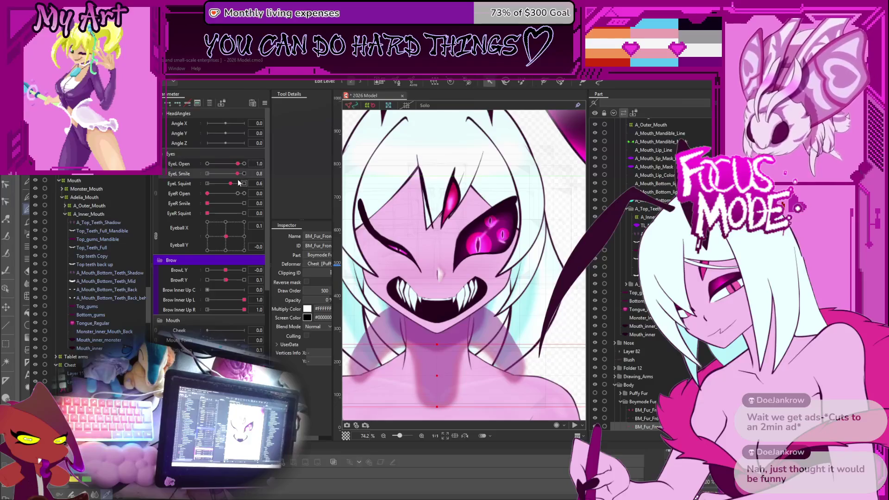
left_click_drag(238, 164, 192, 165)
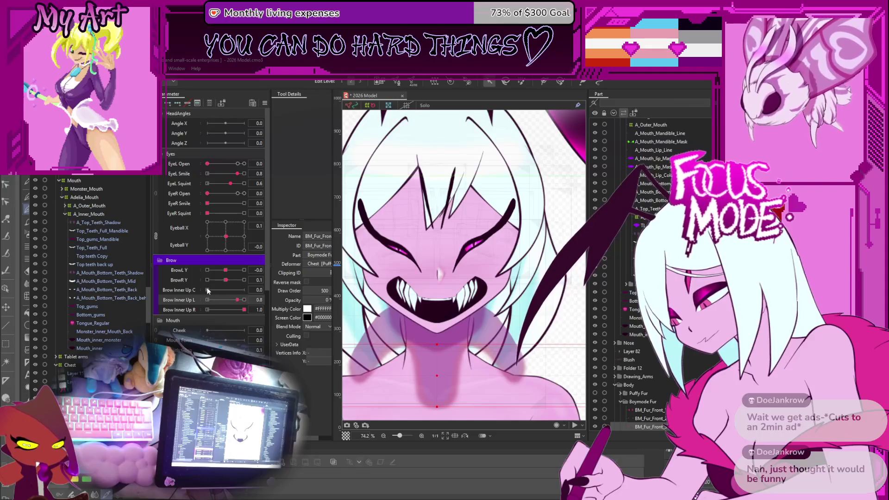
left_click_drag(207, 291, 169, 289)
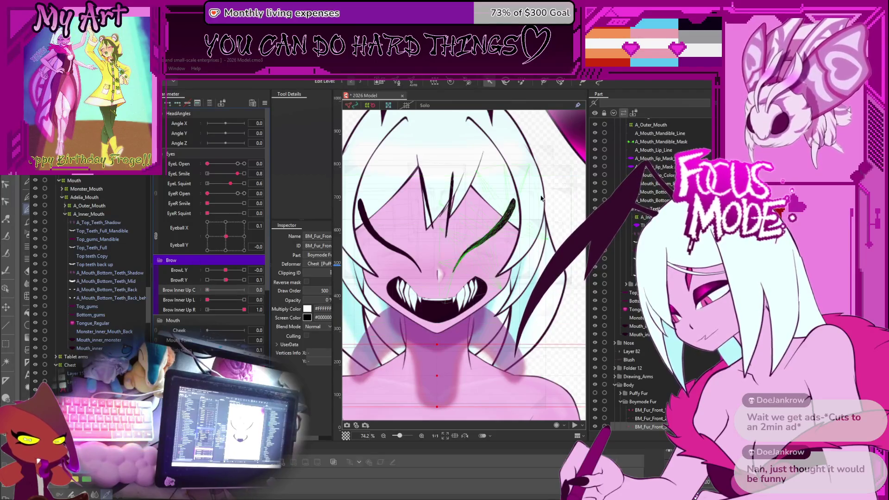
left_click(555, 166)
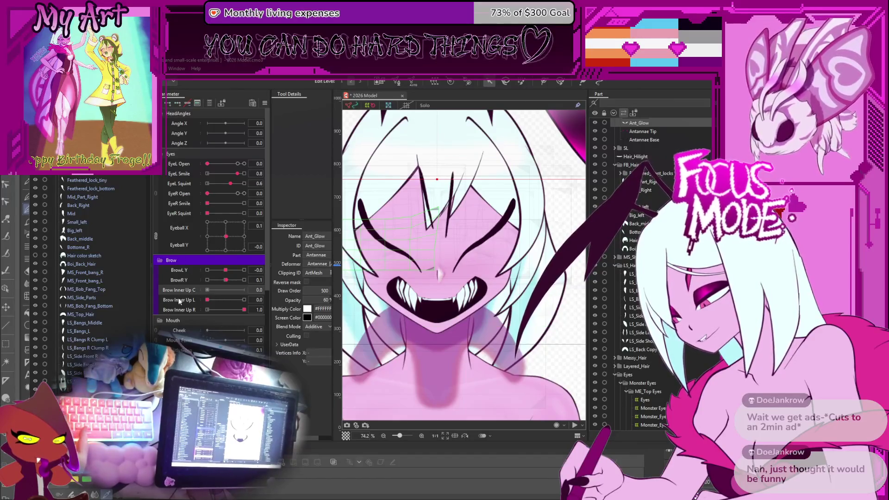
scroll(115, 201, "up", 4)
scroll(131, 210, "down", 10)
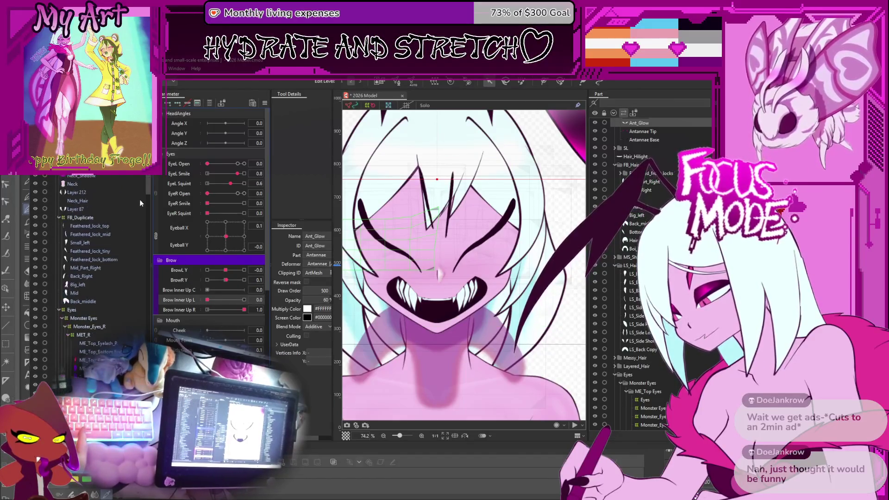
left_click(101, 301)
left_click(101, 301)
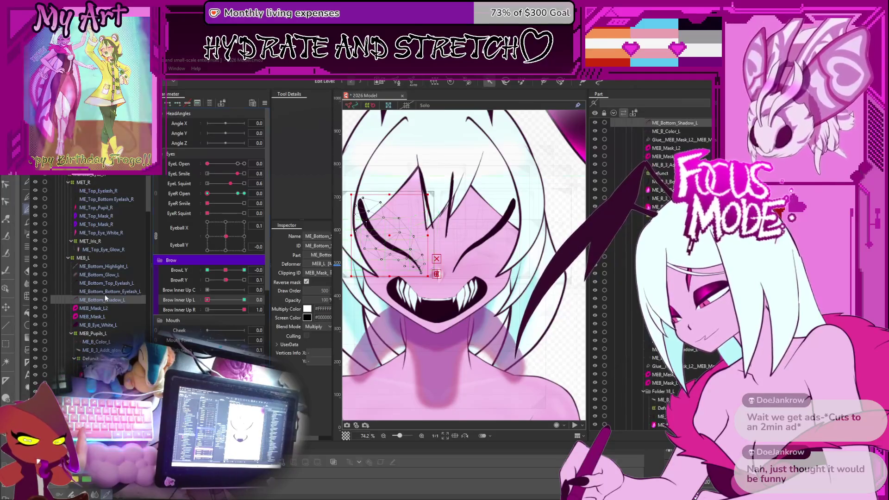
left_click(107, 285, "shift")
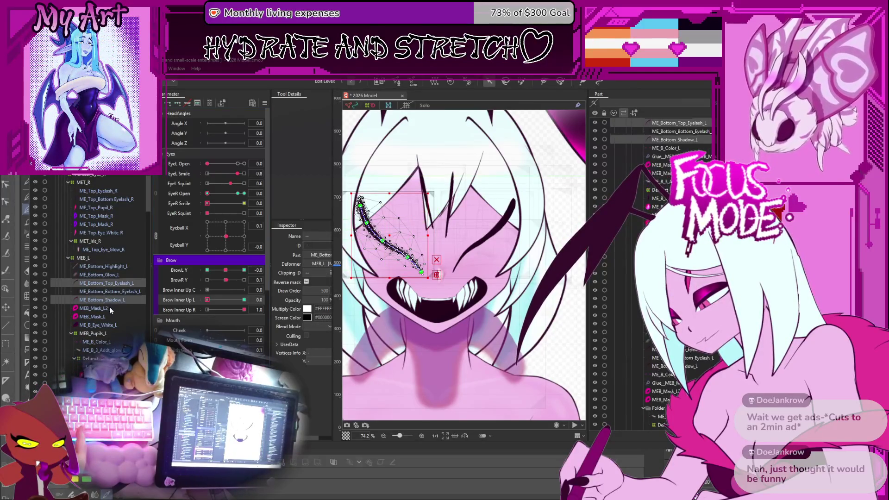
scroll(109, 309, "up", 3)
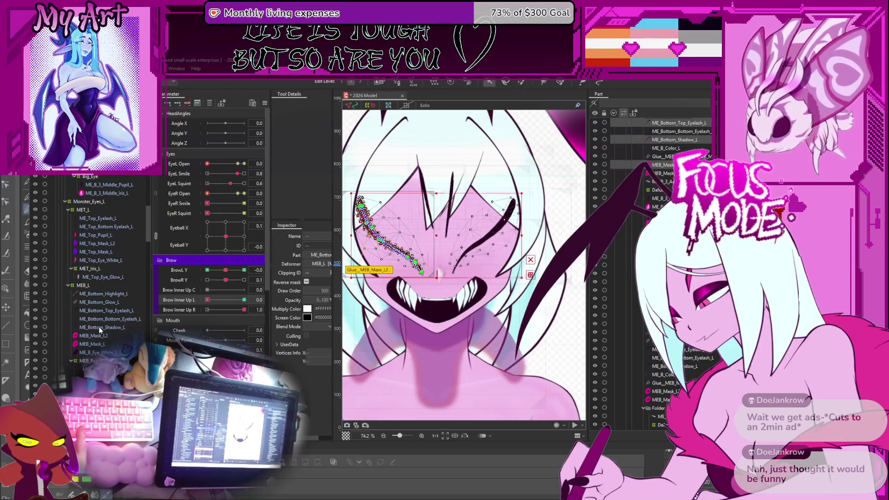
left_click(96, 312)
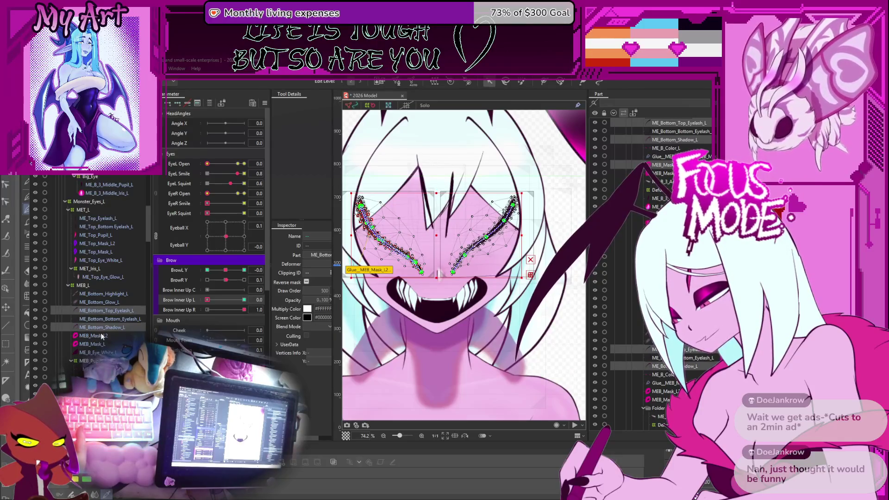
left_click(101, 335, "shift")
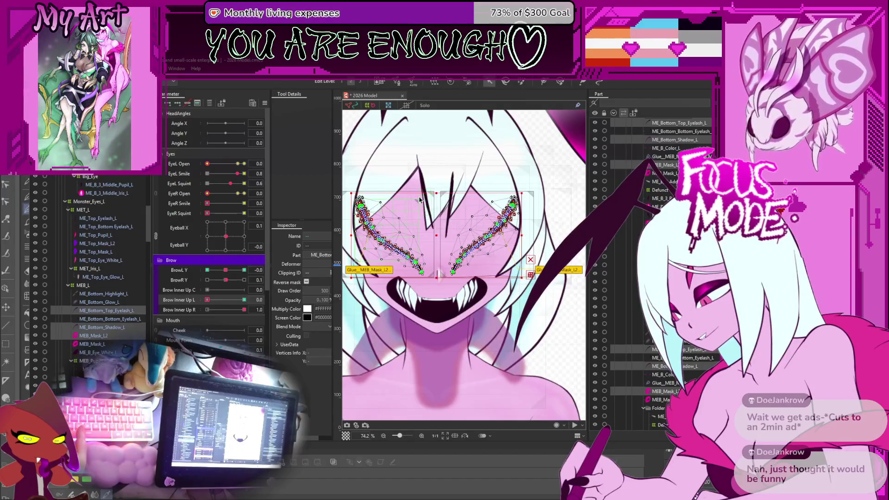
left_click(561, 354)
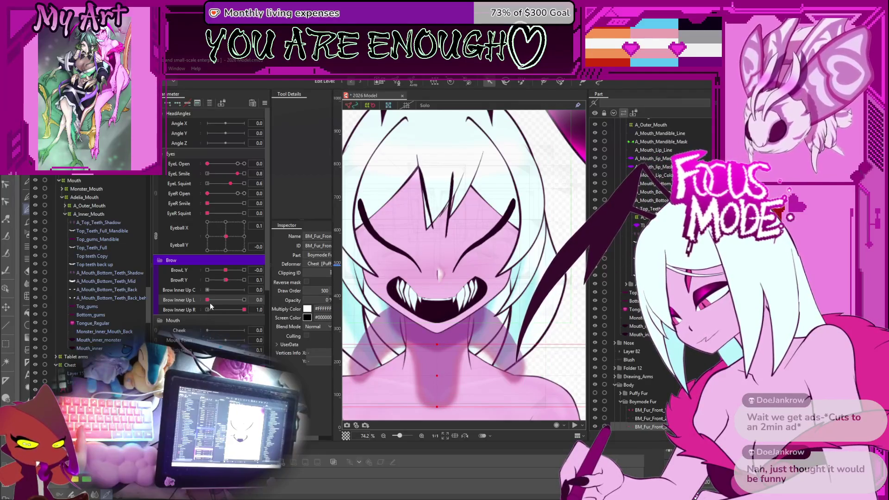
Step: Swing Brow Inner Up L to 1 and back to 0, test EyeL Open, and set Brow Inner Up R to 0
left_click_drag(221, 300, 245, 300)
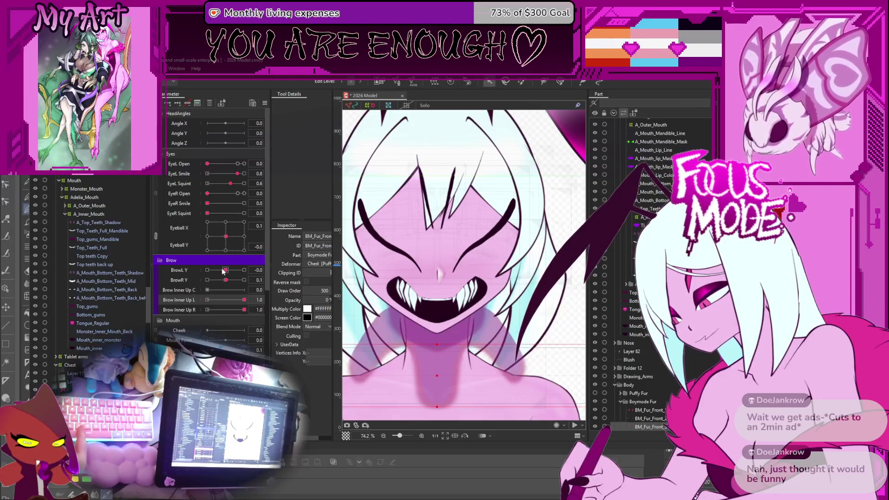
mouse_move(207, 163)
left_mouse_down()
mouse_move(237, 163)
mouse_move(208, 163)
mouse_move(236, 170)
mouse_move(197, 174)
mouse_move(241, 180)
left_mouse_up()
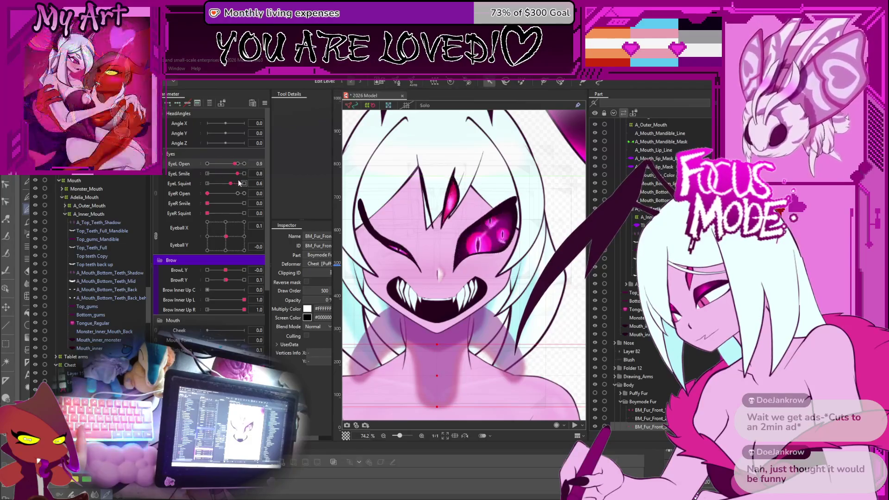
left_click_drag(244, 299, 181, 299)
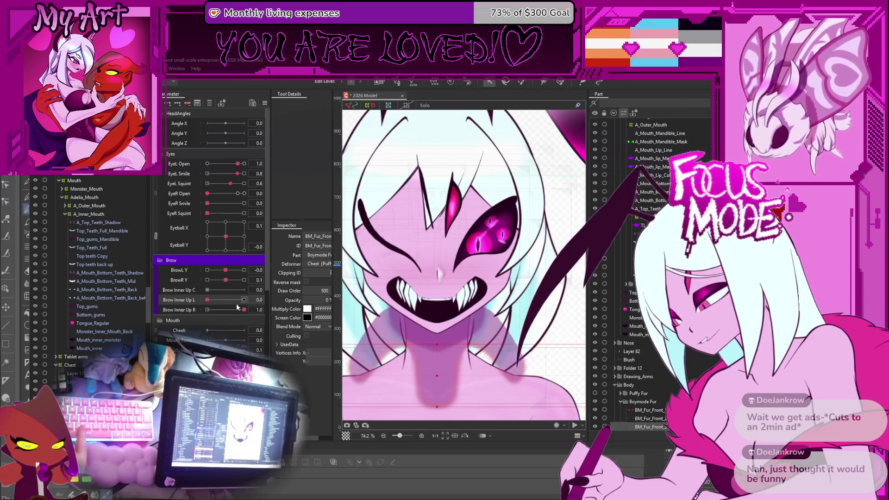
left_click_drag(244, 309, 211, 305)
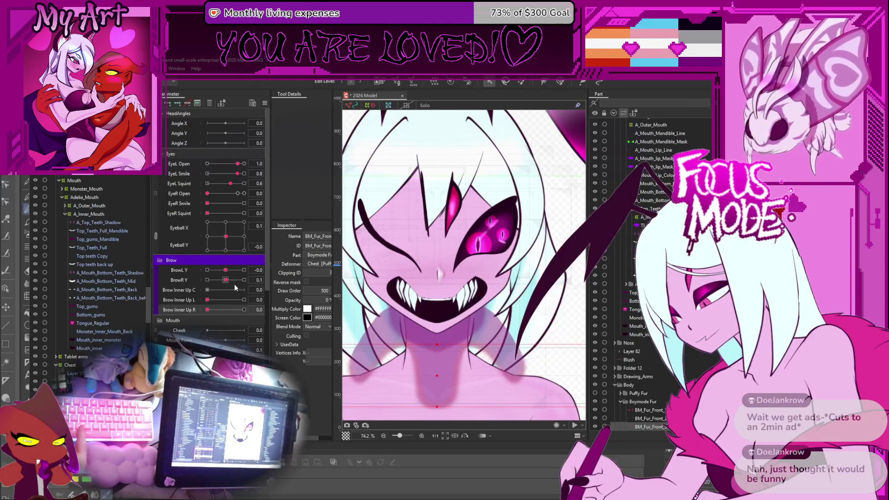
scroll(80, 325, "down", 8)
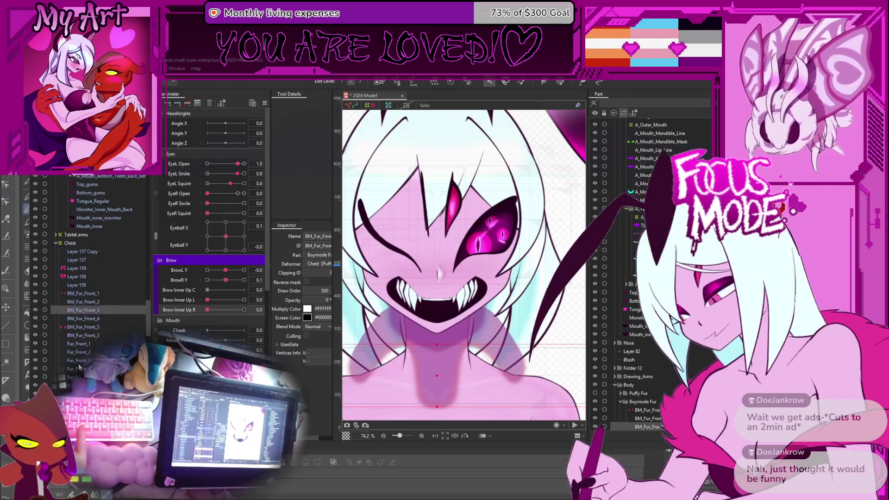
scroll(118, 295, "up", 8)
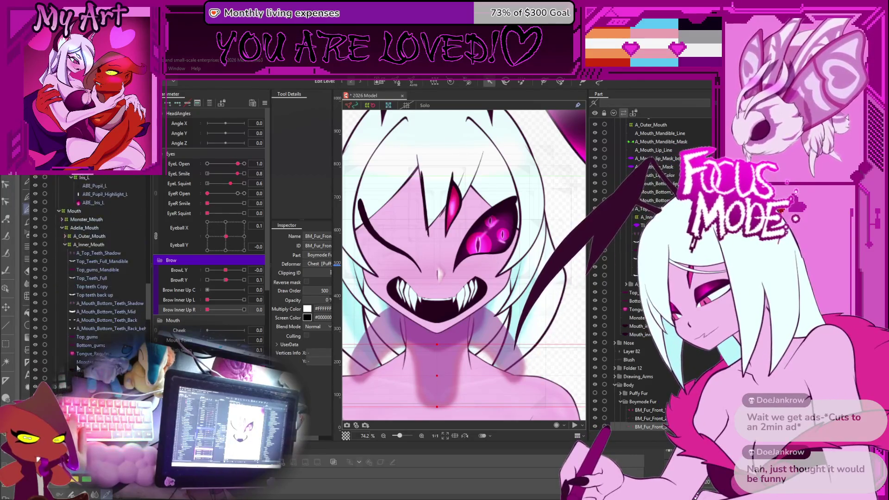
scroll(118, 295, "up", 4)
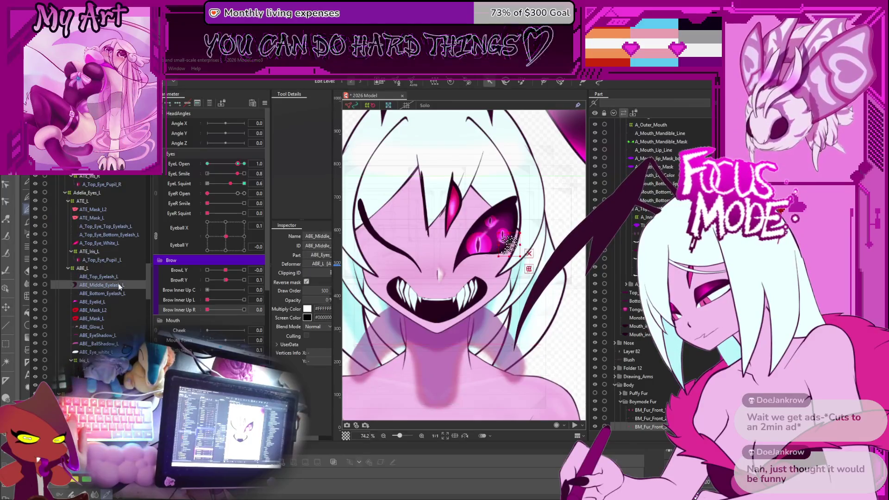
Step: Browse the Part list from ABE_Top_Eyelash_L to ME_Bottom_Top_Eyelash_L and save the project
left_click(123, 278)
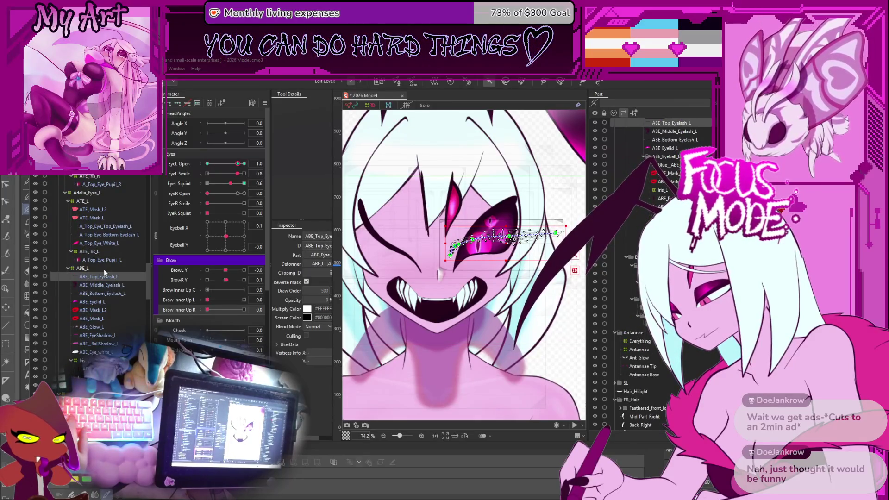
scroll(104, 270, "up", 5)
scroll(97, 213, "up", 5)
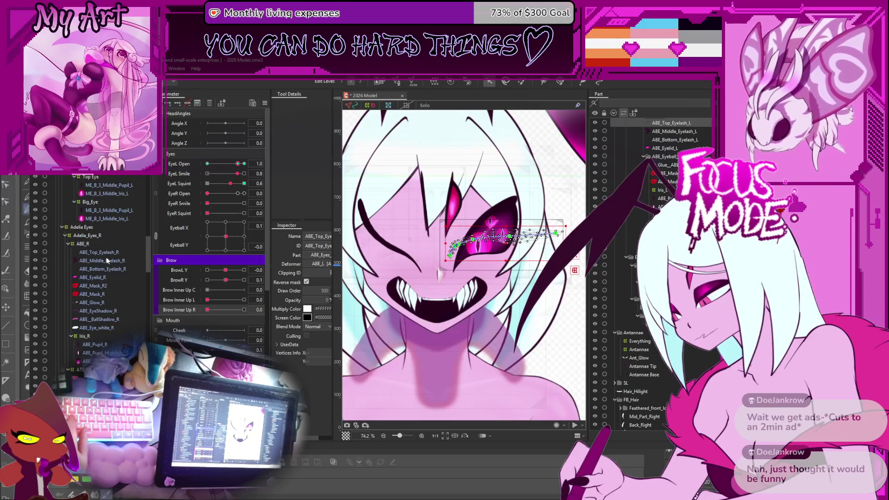
left_click(106, 254)
scroll(107, 258, "up", 5)
scroll(106, 258, "up", 5)
left_click(103, 278)
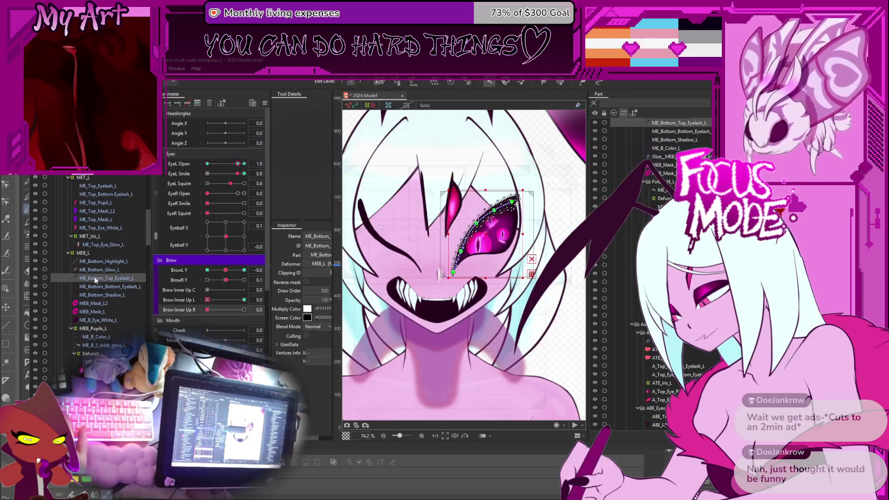
key("ctrl+s")
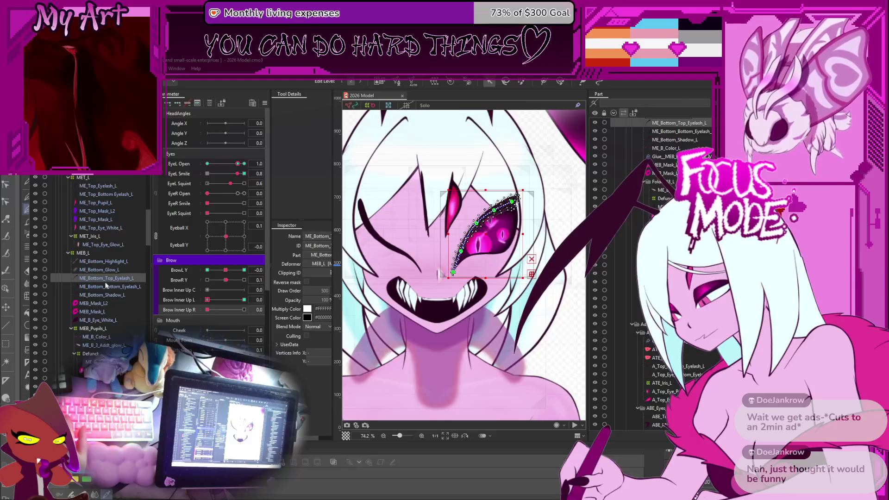
Step: Multi-select ME_Bottom_Shadow_L, the eyelash and MEB_Mask_L2 layers, and enter BrowL Y 0
scroll(103, 267, "down", 3)
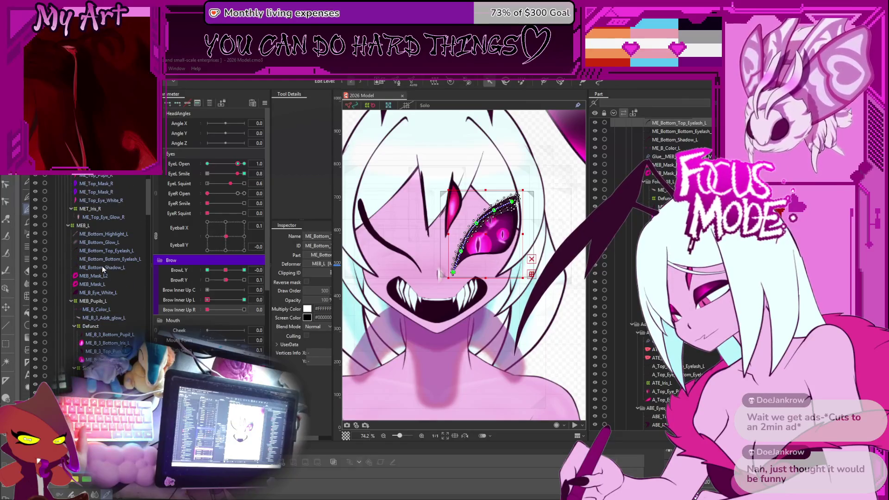
left_click(103, 269)
left_click(103, 252, "ctrl")
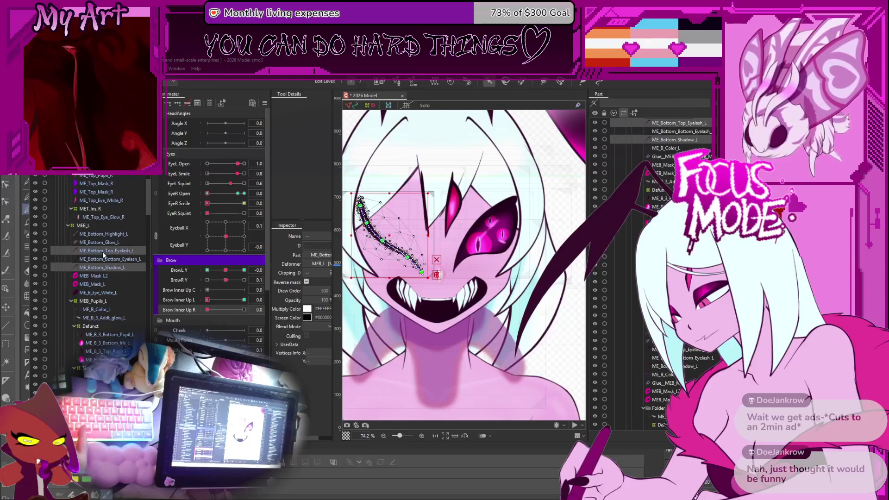
left_click(102, 277, "ctrl")
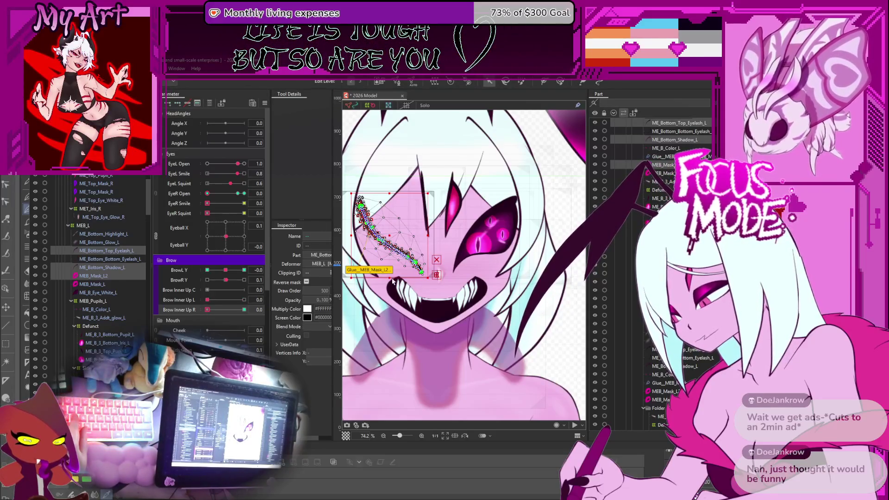
left_click(260, 271)
type("0")
key("Return")
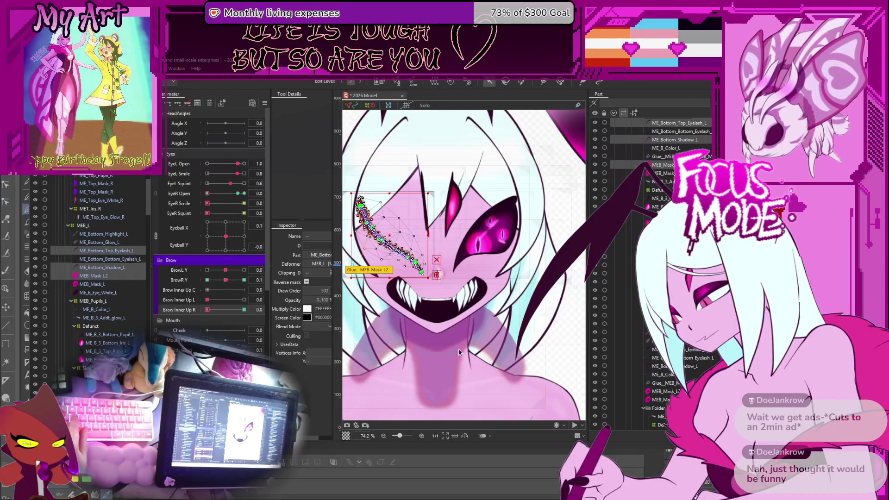
left_click(544, 364)
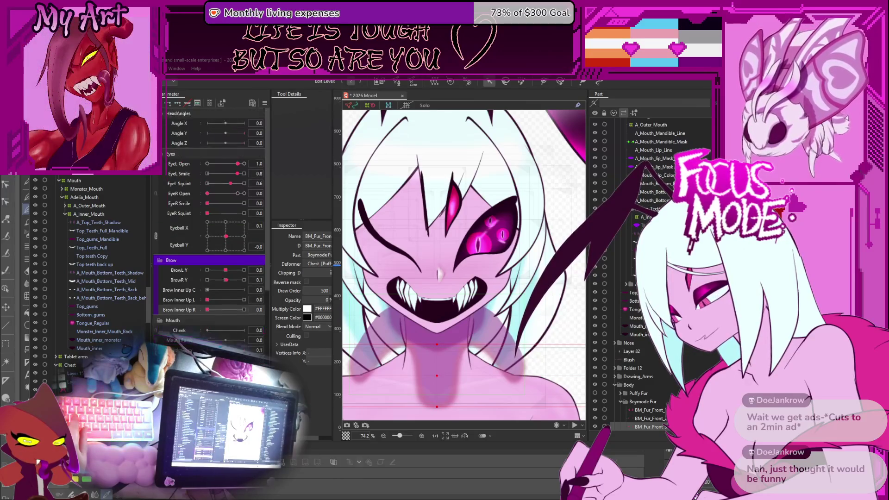
Step: Raise Brow Inner Up R, select ME_Bottom_Top_Eyelash_L, and raise the right brow for blend shaping
left_click_drag(215, 310, 250, 310)
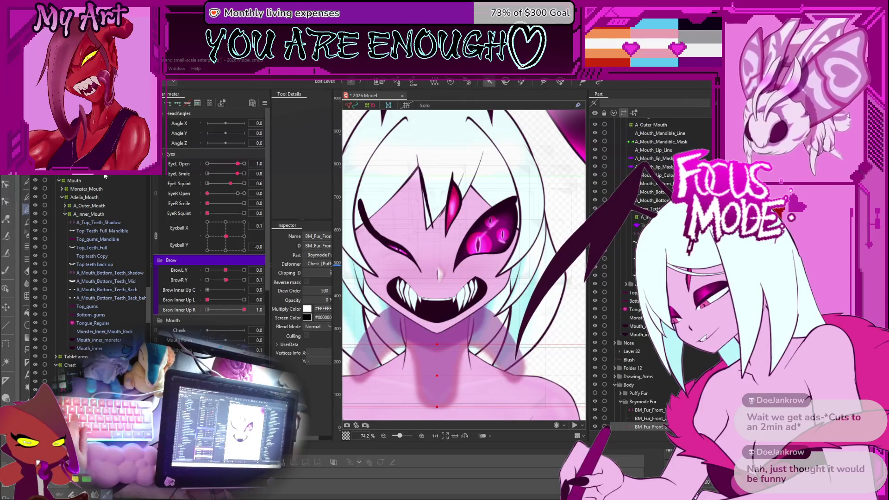
scroll(119, 249, "up", 2)
scroll(119, 246, "up", 4)
left_click(92, 202)
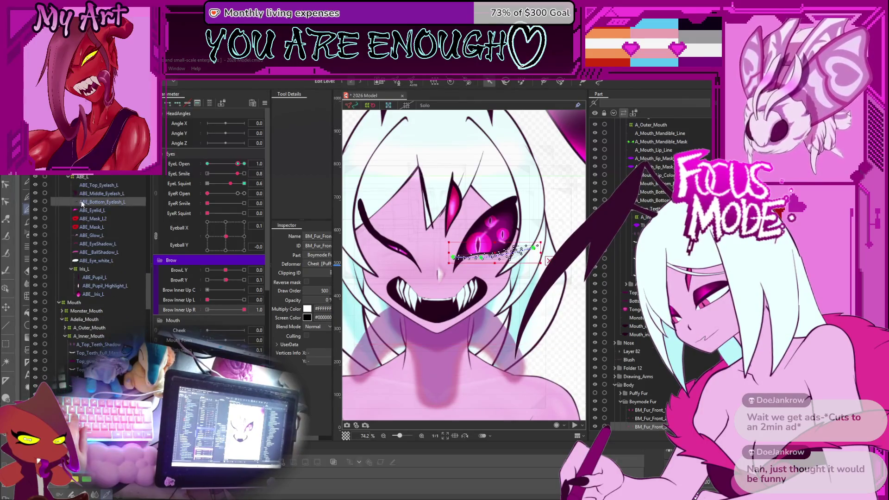
scroll(113, 214, "up", 5)
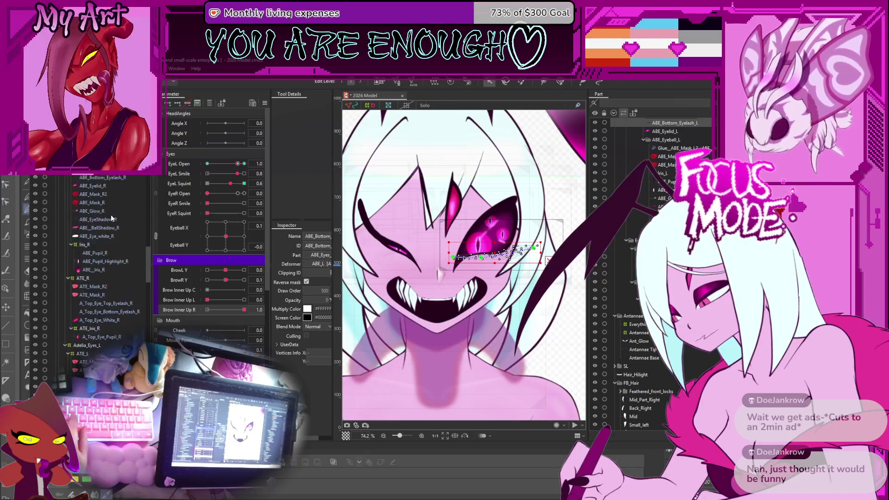
left_click(100, 187)
scroll(102, 204, "up", 4)
scroll(105, 213, "up", 3)
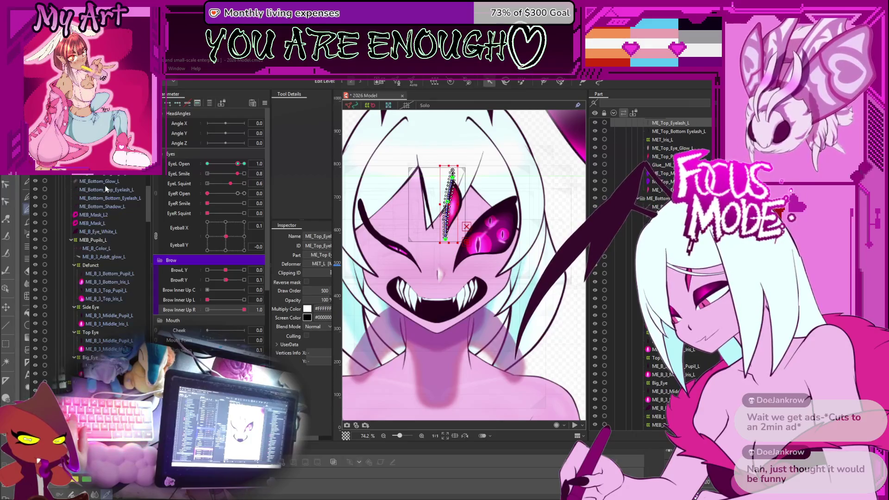
left_click(106, 190)
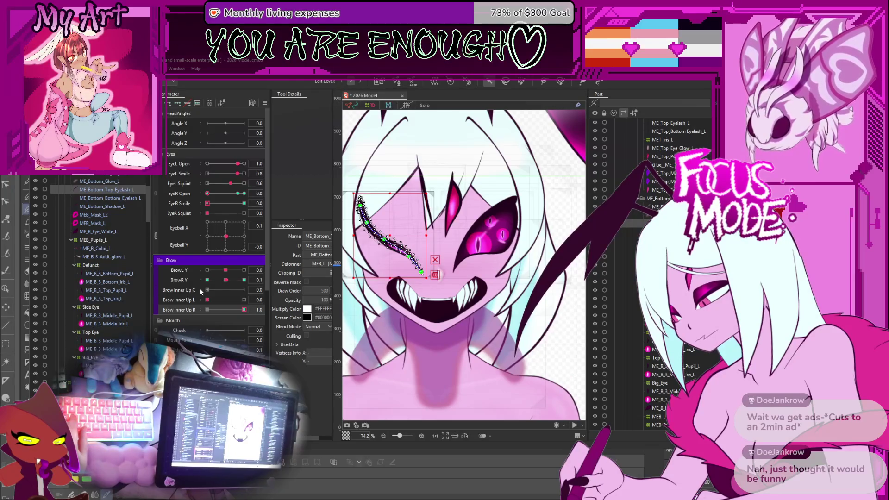
left_click_drag(232, 283, 244, 310)
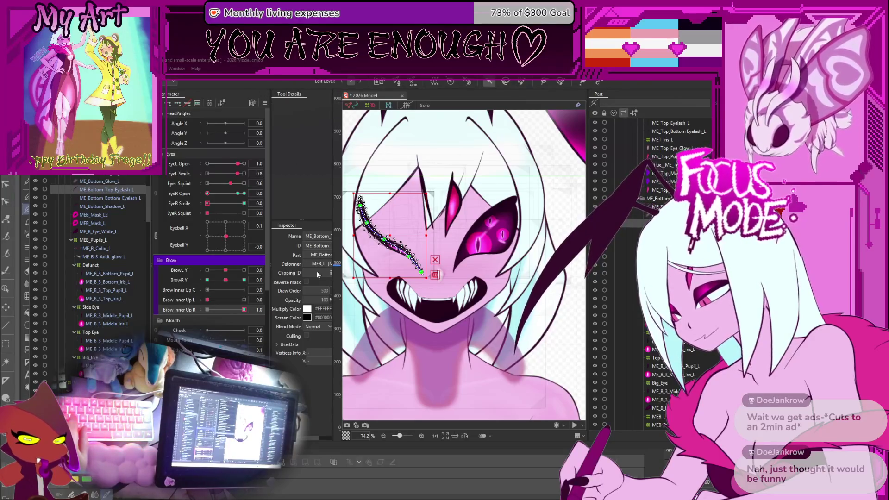
Step: Add the parts through MEB_Mask_L2 to the selection and lower BrowR Y to -0.5
left_click(114, 214, "shift")
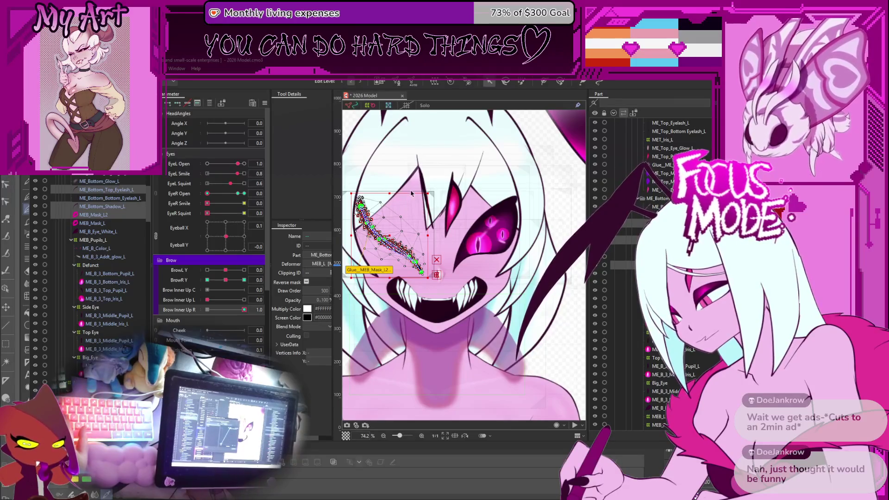
left_click_drag(227, 277, 217, 279)
left_click(559, 201)
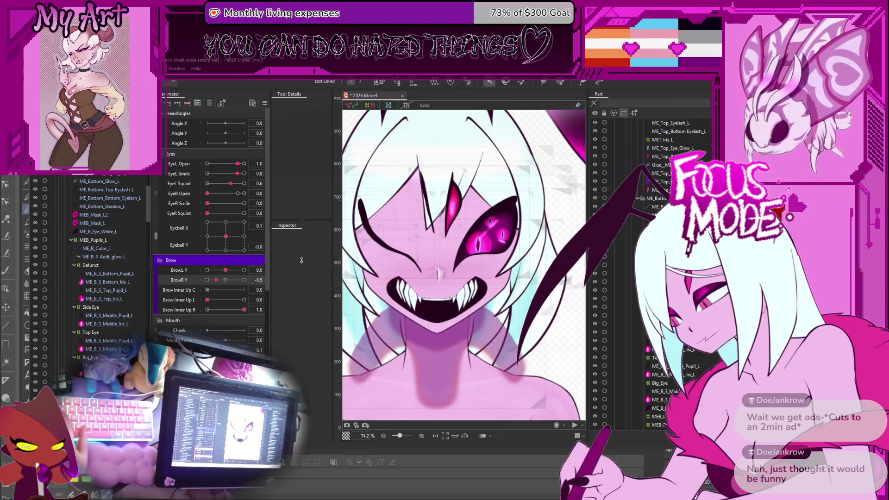
Step: Reset BrowR Y and Brow Inner Up R to 0 and open the right eye fully to 1.1
left_click(226, 280)
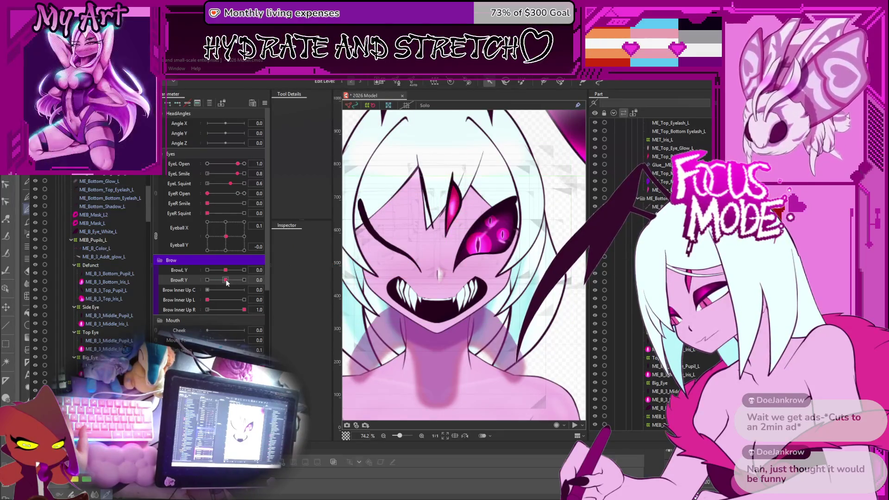
left_click(207, 309)
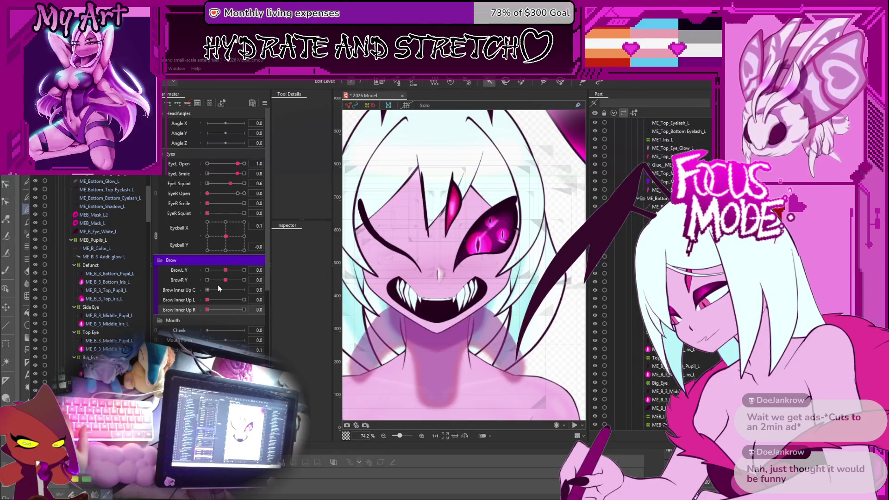
left_click_drag(215, 196, 240, 202)
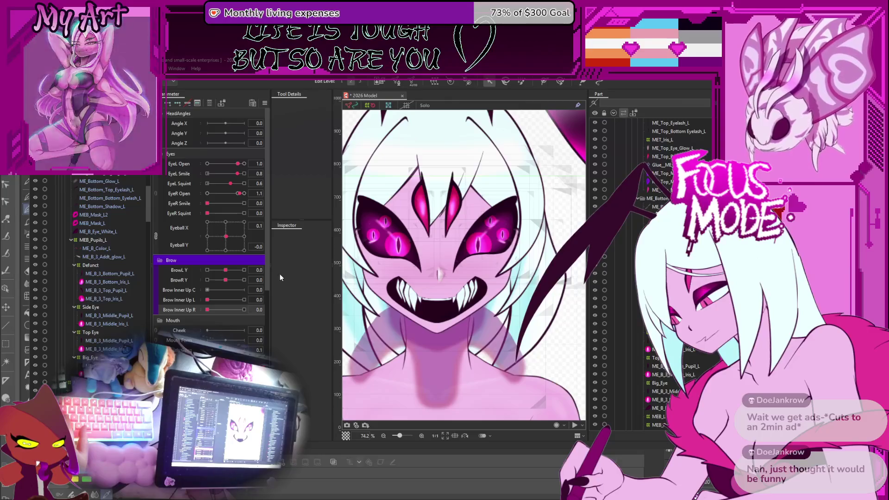
Step: Test BrowL Y at both extremes, then close the left eye with EyeL Smile at 1.0
left_click(244, 270)
left_click(207, 270)
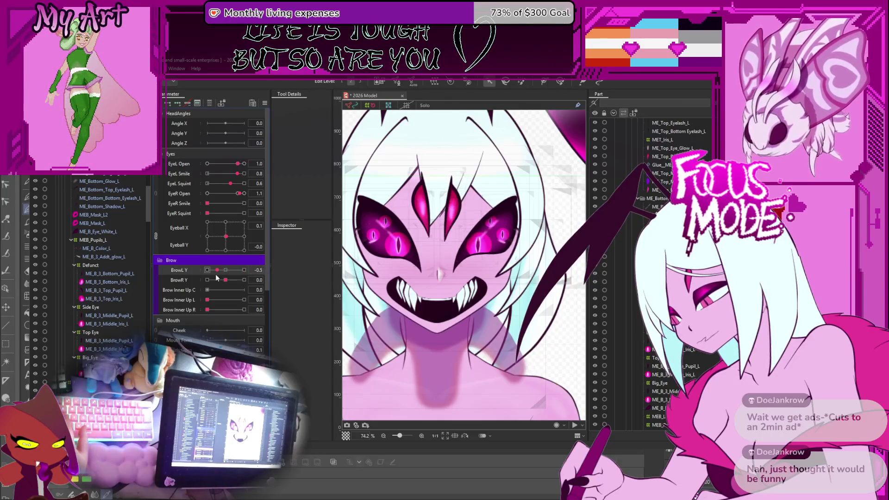
left_click(225, 270)
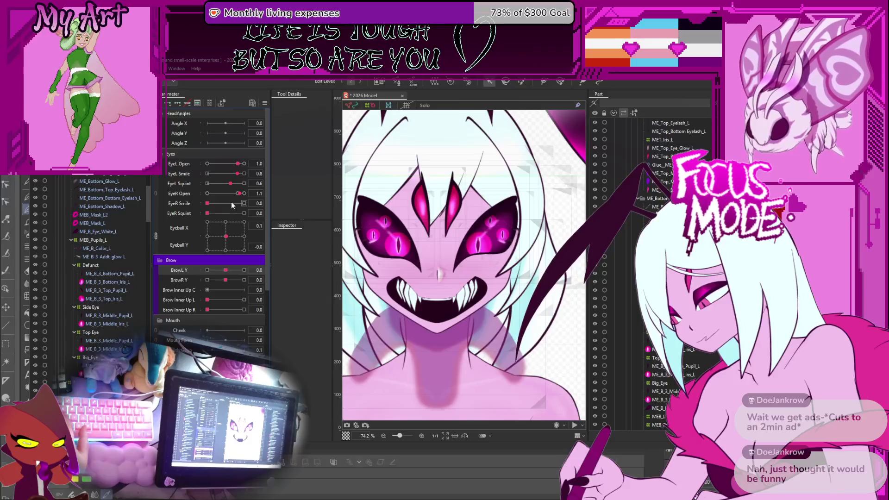
left_click(244, 174)
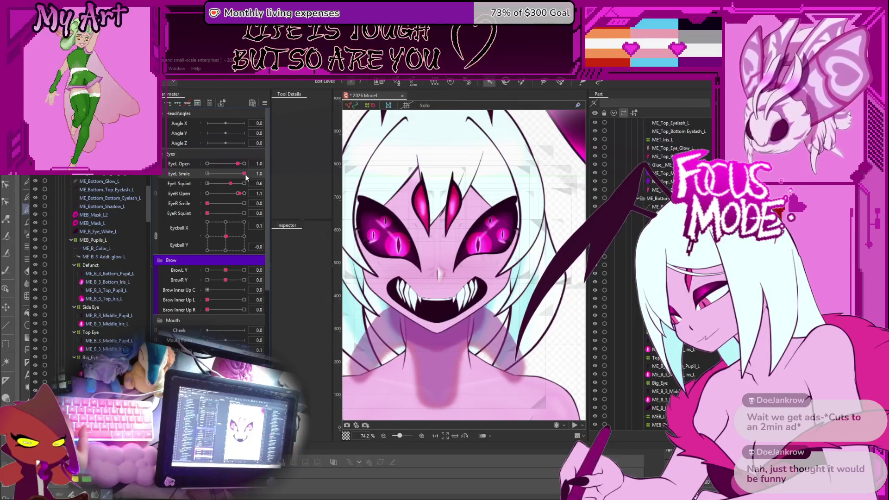
left_click(207, 163)
mouse_move(224, 270)
left_mouse_down()
mouse_move(184, 264)
mouse_move(292, 280)
left_mouse_up()
mouse_move(220, 271)
left_mouse_down()
mouse_move(273, 271)
mouse_move(226, 272)
left_mouse_up()
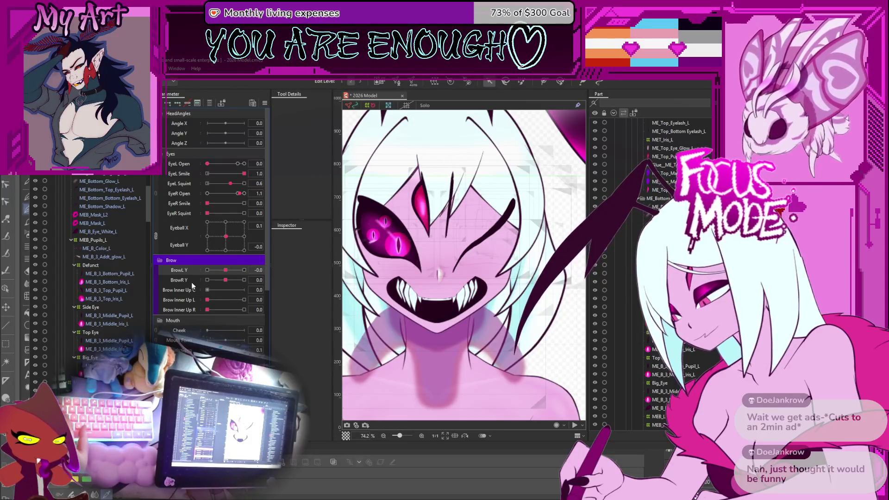
Step: Select ME_Bottom_Top_Eyelash_L, ME_Bottom_Shadow_L and MEB_Mask_L2 in the Part list
left_click(98, 197)
left_click(106, 190)
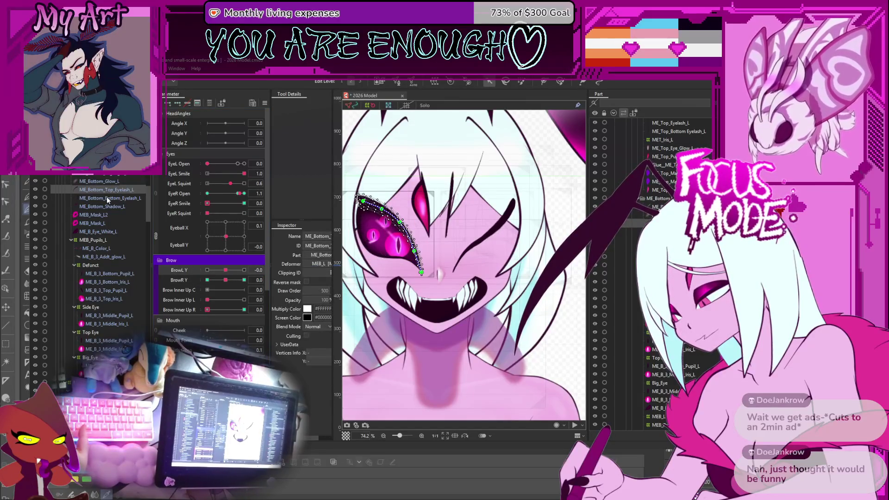
left_click(107, 205, "ctrl")
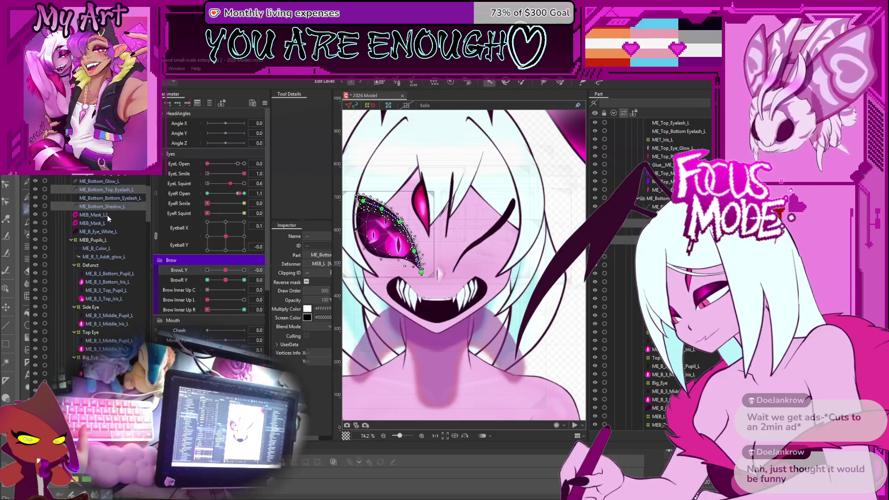
left_click(107, 215, "ctrl")
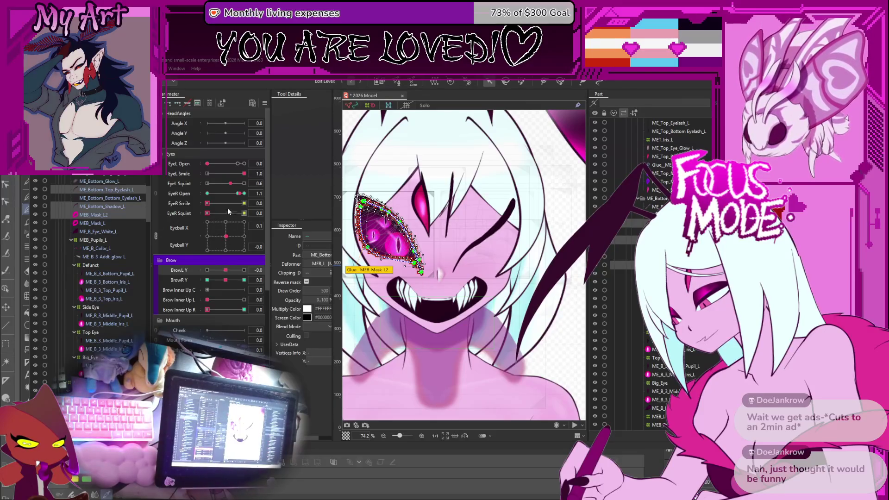
Step: Close and reopen the right eye, then push BrowR Y to 1.0 for blend shaping
left_click_drag(239, 193, 182, 199)
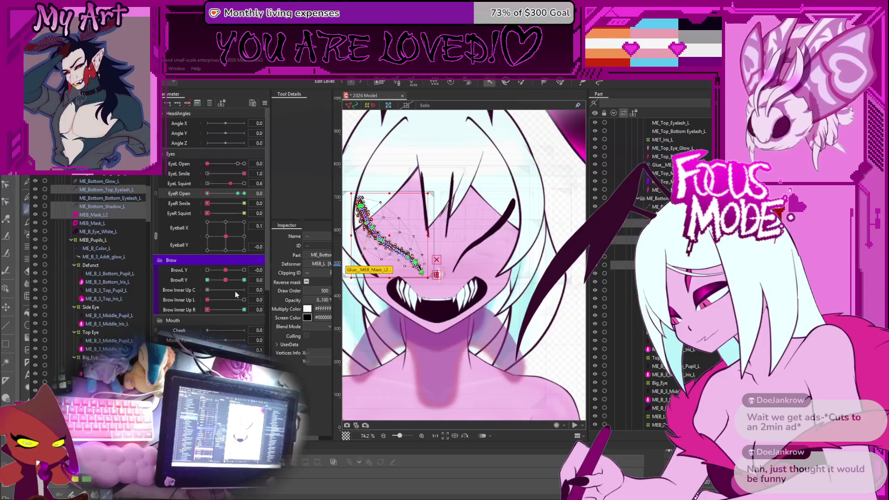
mouse_move(226, 280)
left_mouse_down()
mouse_move(264, 267)
mouse_move(226, 280)
left_mouse_up()
left_click_drag(237, 193, 244, 193)
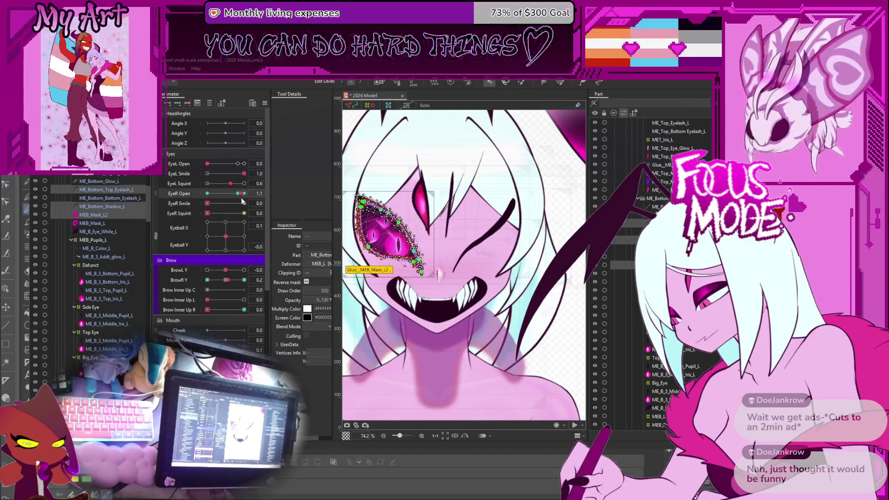
left_click_drag(226, 280, 259, 287)
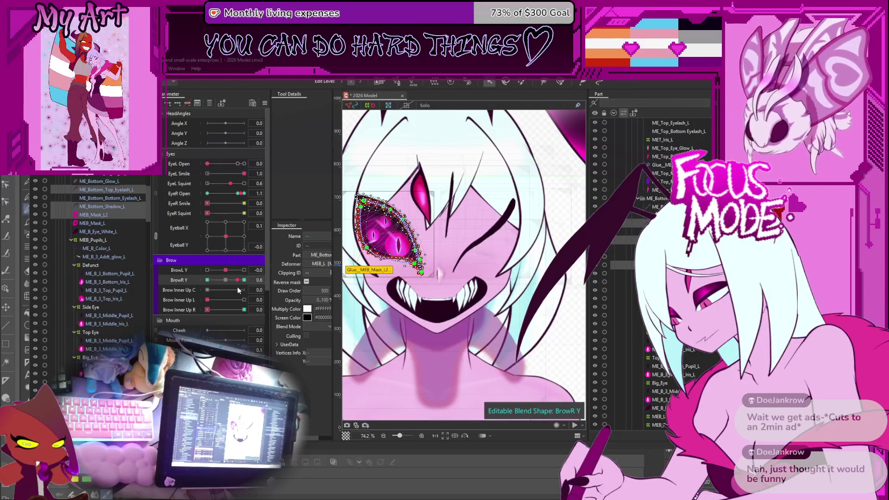
scroll(104, 227, "up", 5)
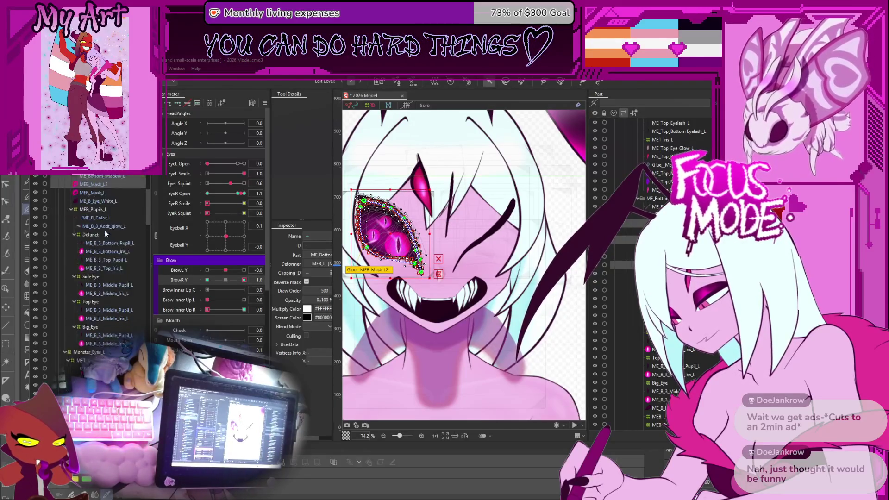
Step: Select MEB_Mask_L2, ME_Bottom_Shadow_L and ME_Bottom_Top_Eyelash_L for the EyeL Smile blend shape
left_click(119, 303)
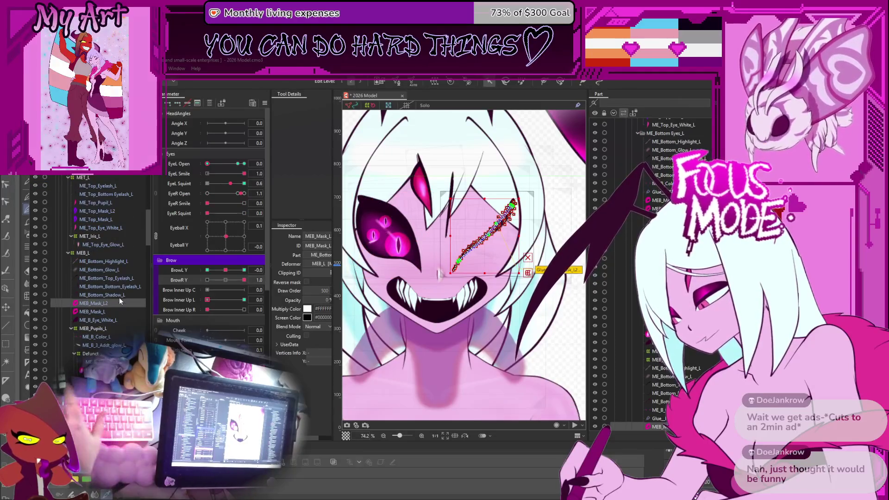
left_click(119, 295, "ctrl")
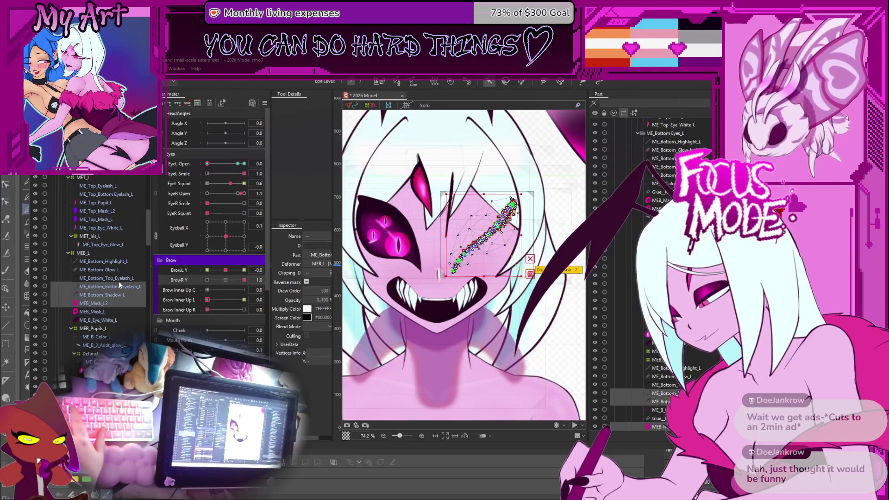
left_click(118, 277, "ctrl")
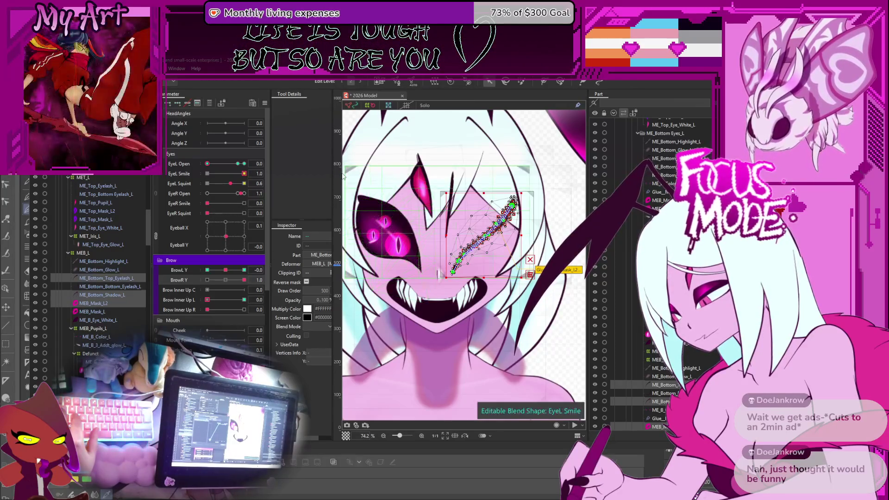
Step: Raise BrowL Y and Brow Inner Up L fully, test the gaze, and reopen the left eye
left_click_drag(225, 270, 268, 278)
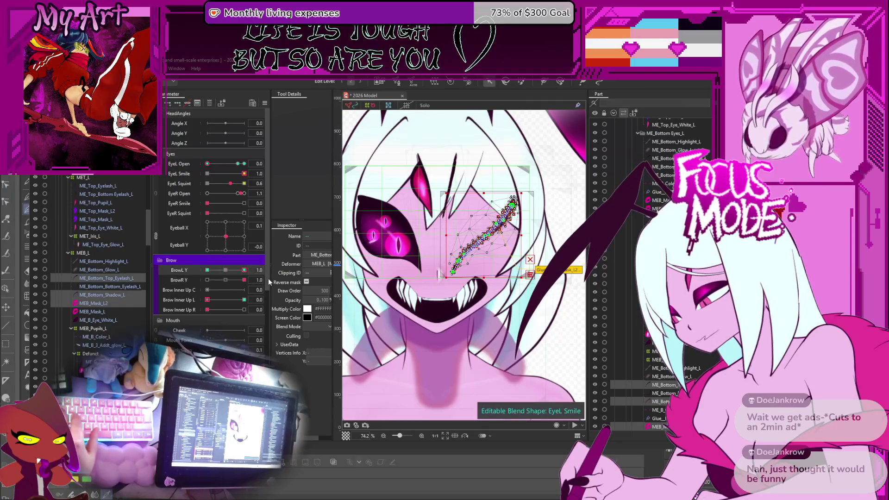
left_click_drag(226, 300, 244, 300)
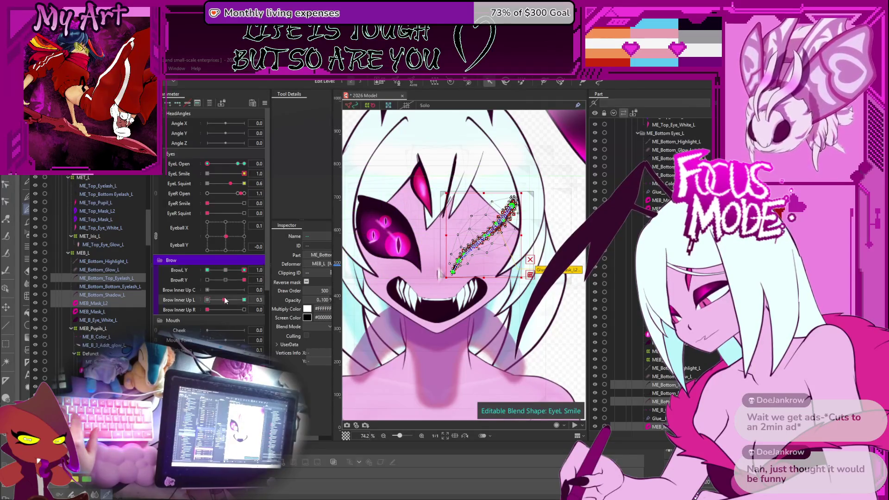
left_click(535, 347)
mouse_move(226, 236)
left_mouse_down()
mouse_move(214, 264)
mouse_move(234, 238)
left_mouse_up()
left_click_drag(240, 194, 238, 195)
left_click(237, 163)
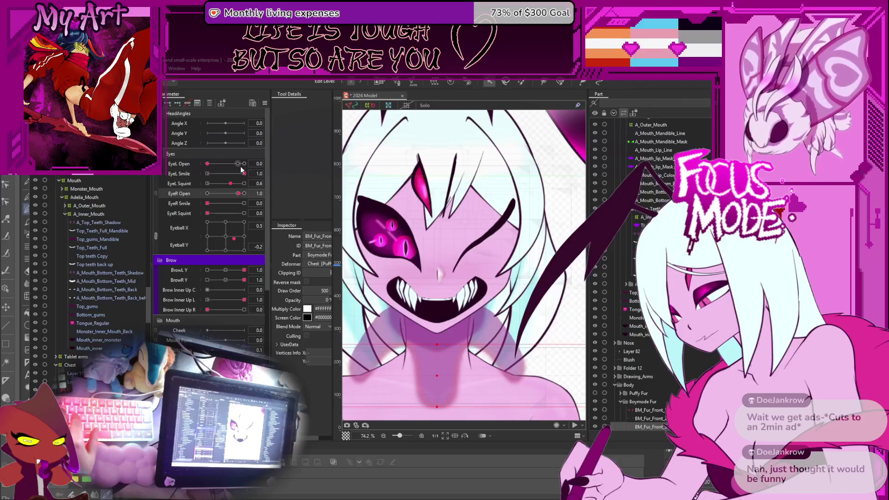
Step: Open the left eye glancing down-left, then test left brow heights down to fully lowered
mouse_move(234, 239)
left_mouse_down()
mouse_move(213, 250)
mouse_move(240, 242)
left_mouse_up()
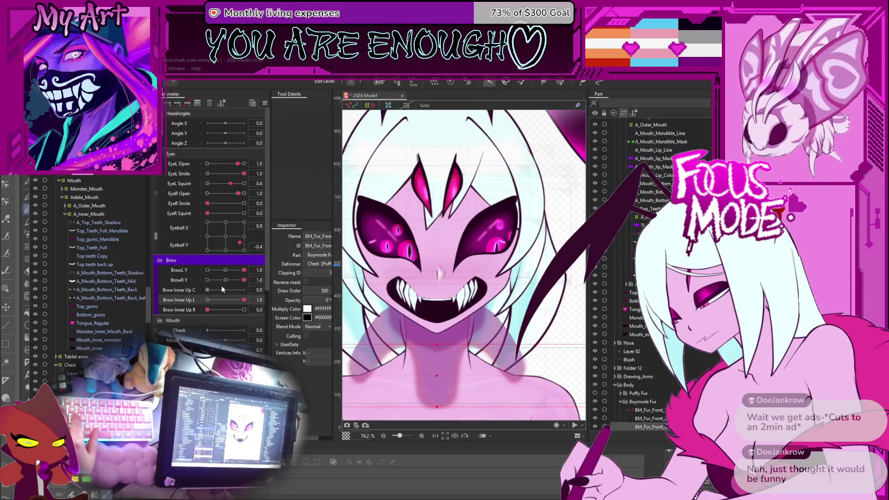
left_click(226, 271)
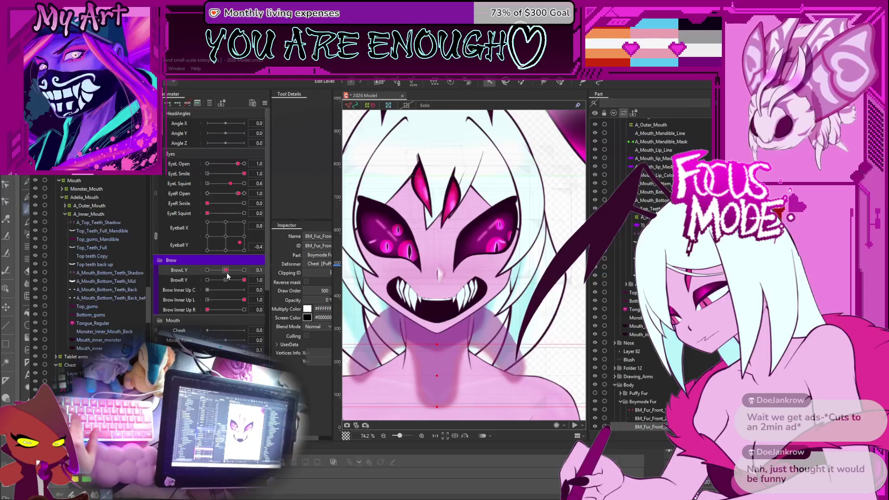
left_click(233, 299)
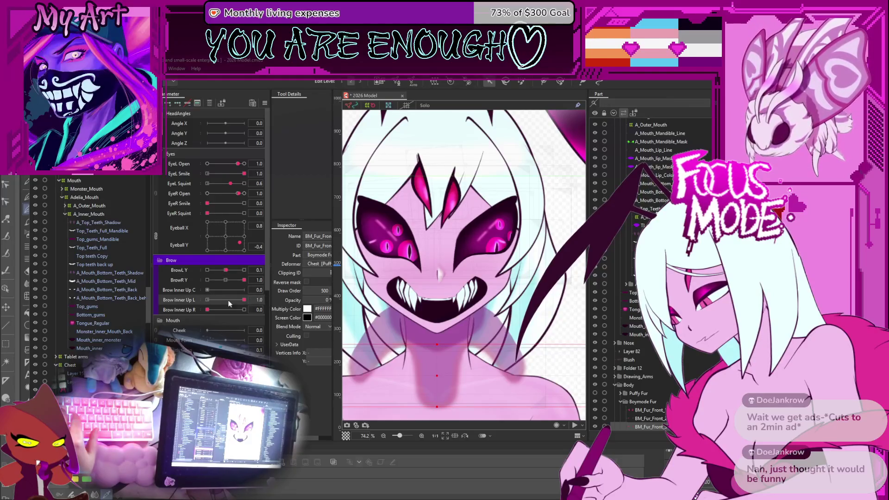
left_click(244, 299)
left_click(207, 270)
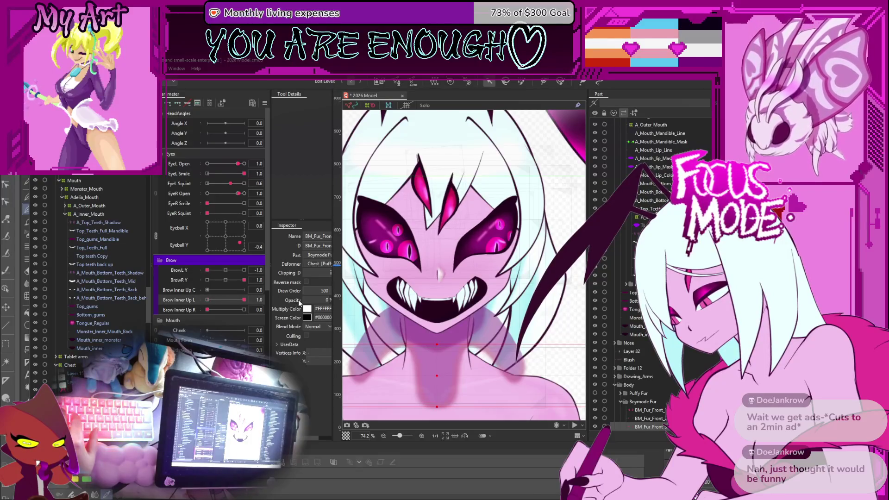
Step: Sweep the gaze right, left and up while resetting BrowL Y and fully raising the left inner brow
left_click(241, 228)
mouse_move(241, 228)
left_mouse_down()
mouse_move(195, 219)
mouse_move(195, 227)
left_mouse_up()
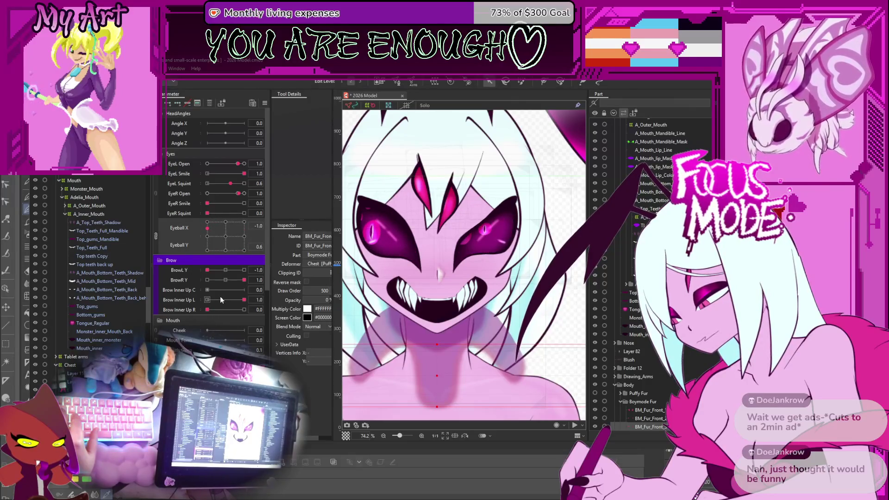
left_click_drag(220, 300, 181, 302)
left_click_drag(227, 251, 228, 229)
left_click(226, 273)
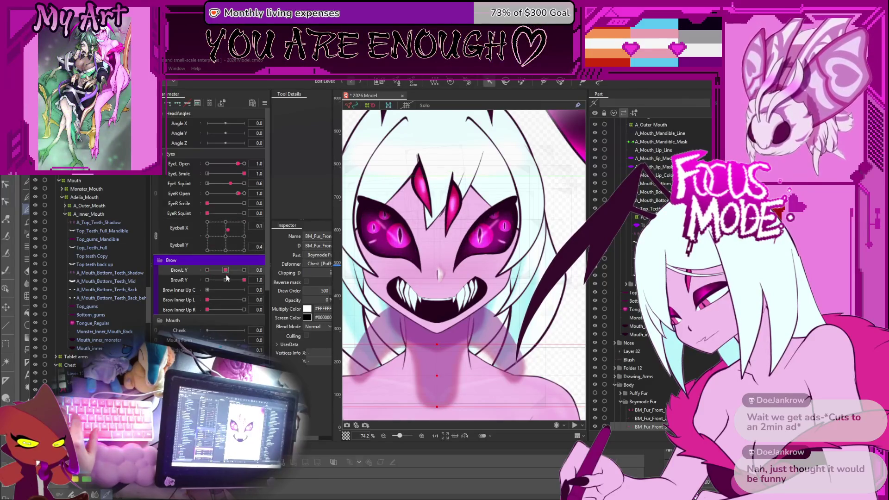
left_click_drag(227, 301, 295, 302)
left_click_drag(245, 250, 207, 236)
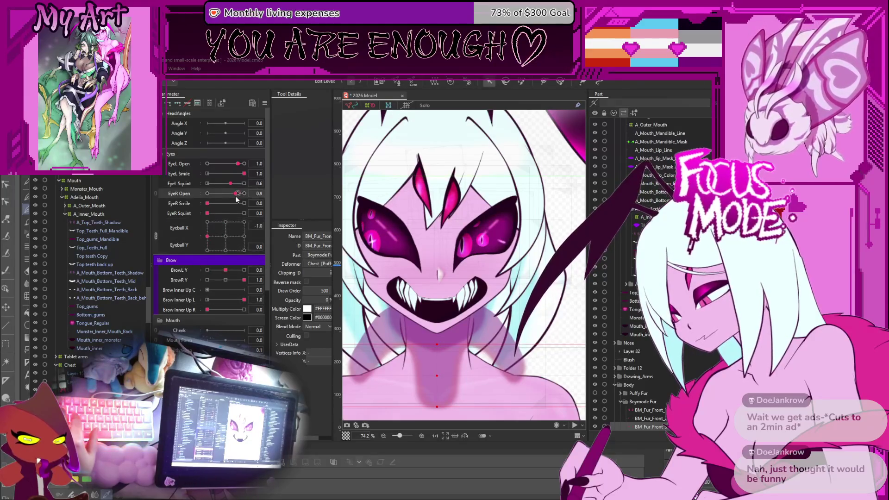
Step: Half-close the right eye, close the left, adjust both brows, then look up and reopen the right eye
mouse_move(238, 194)
left_mouse_down()
mouse_move(199, 197)
mouse_move(248, 204)
mouse_move(238, 201)
left_mouse_up()
left_click_drag(237, 163, 200, 163)
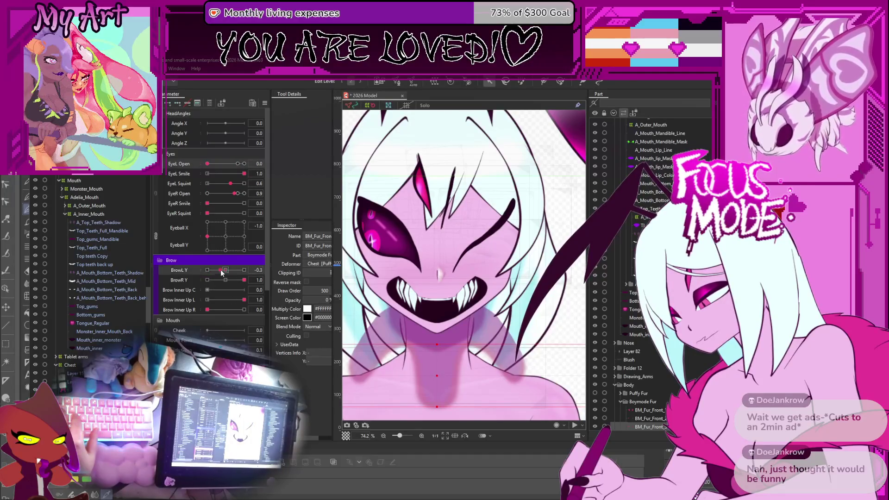
left_click_drag(226, 270, 240, 271)
mouse_move(207, 310)
left_mouse_down()
mouse_move(221, 301)
mouse_move(273, 313)
left_mouse_up()
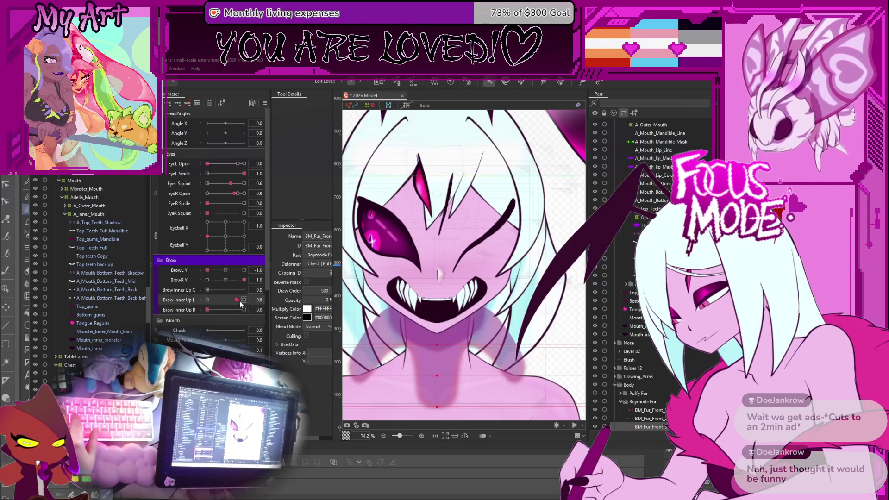
left_click_drag(244, 300, 221, 304)
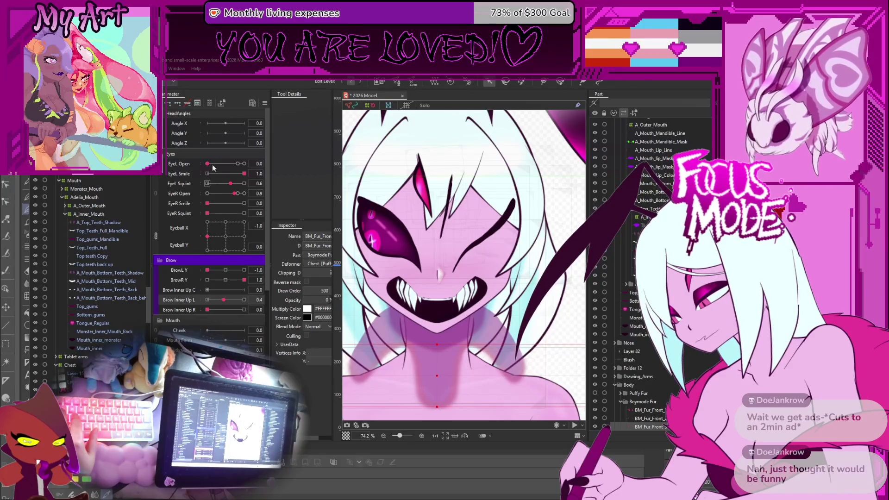
left_click_drag(207, 237, 228, 227)
left_click_drag(236, 194, 239, 198)
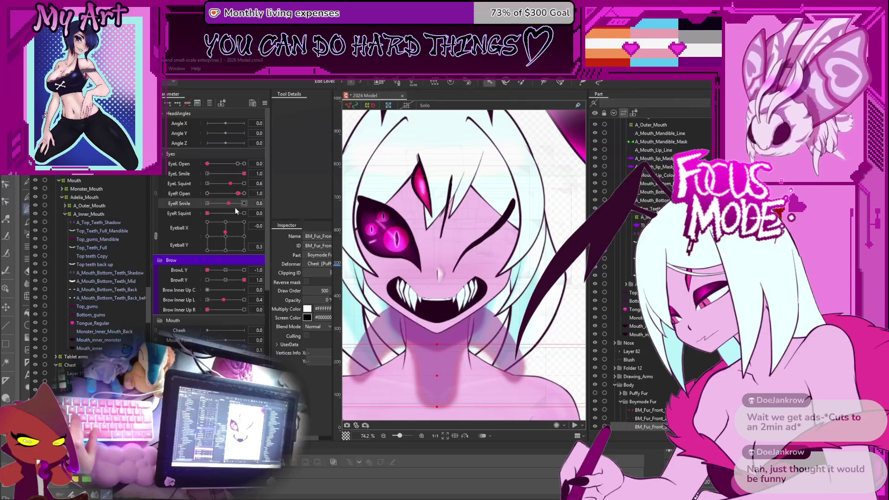
Step: Smile and fully squint the right eye, raise the left brow and both inner brows, centre the gaze
left_click(222, 204)
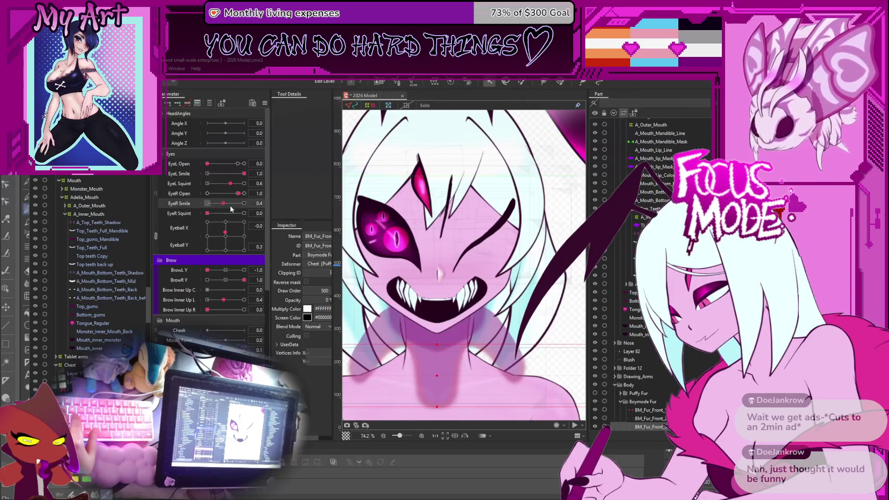
left_click_drag(221, 213, 248, 217)
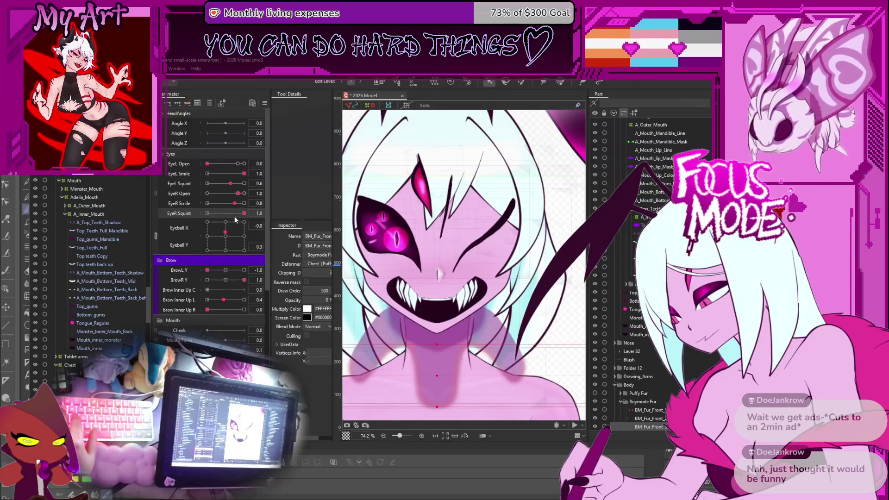
left_click_drag(224, 271, 259, 269)
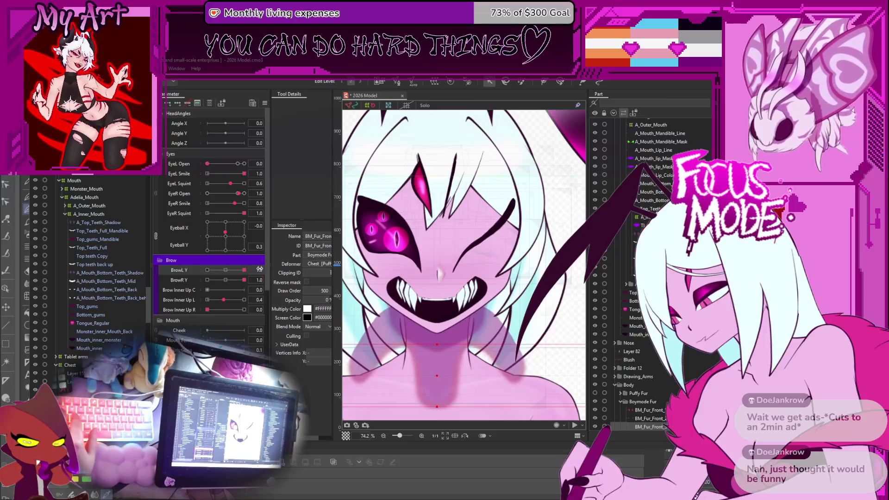
left_click(227, 280)
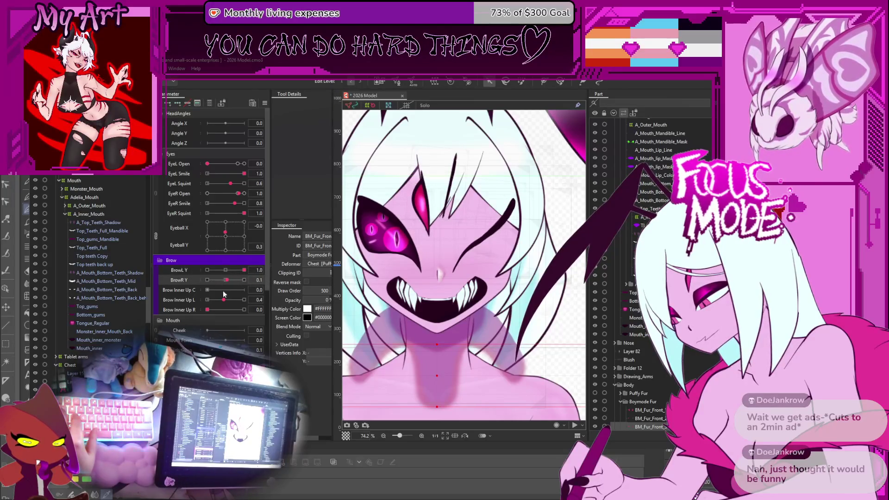
left_click_drag(225, 300, 280, 299)
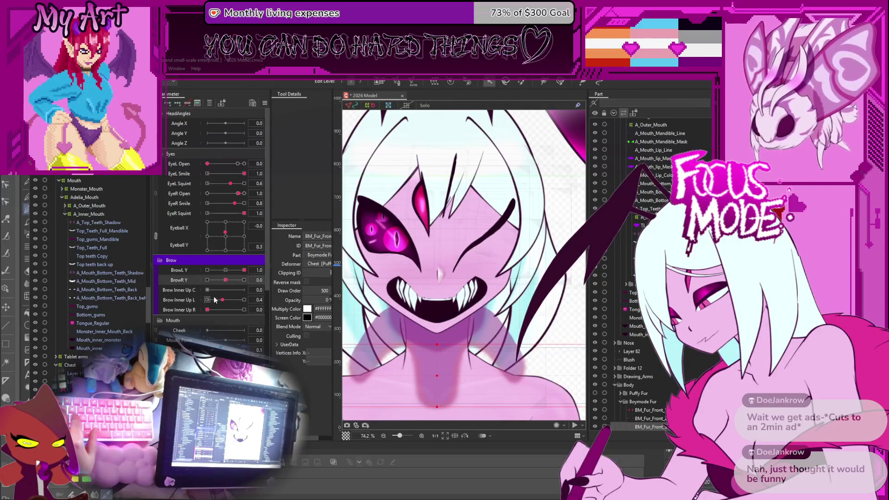
left_click_drag(219, 308, 246, 310)
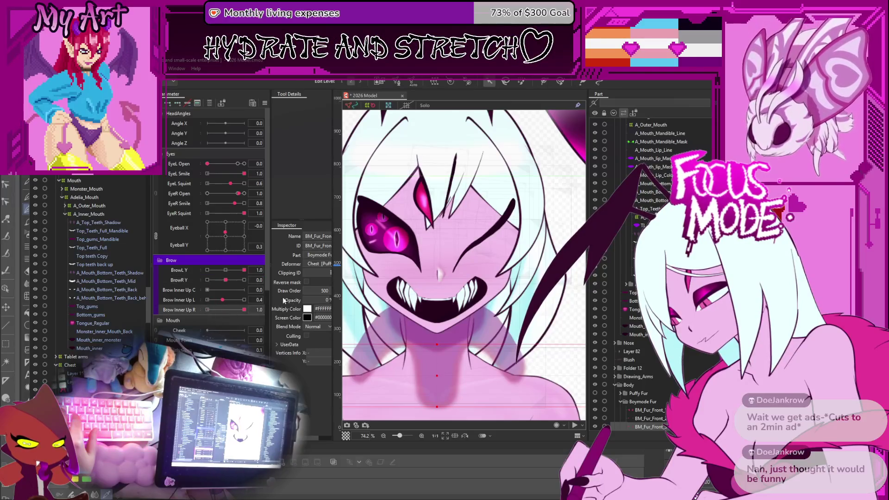
left_click_drag(227, 239, 225, 237)
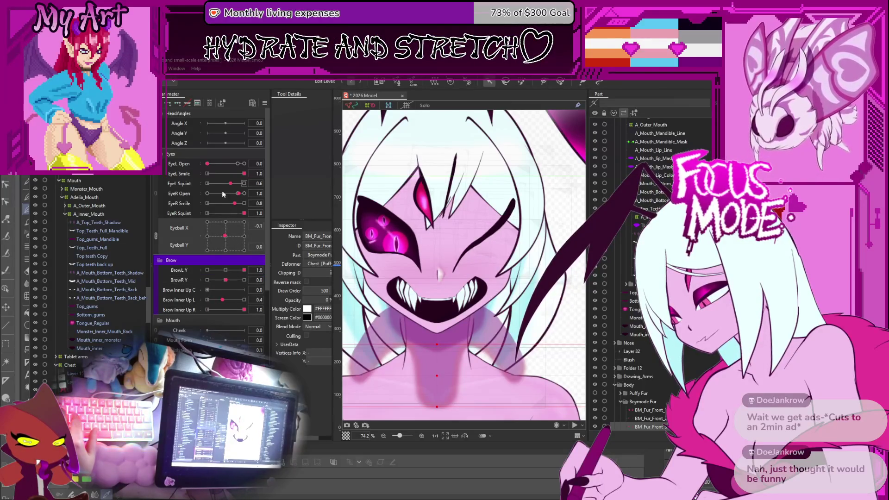
Step: Remove the left squint, close the right eye into a smile, and slightly reopen the left eye
mouse_move(231, 184)
left_mouse_down()
mouse_move(203, 183)
mouse_move(255, 203)
mouse_move(229, 196)
left_mouse_up()
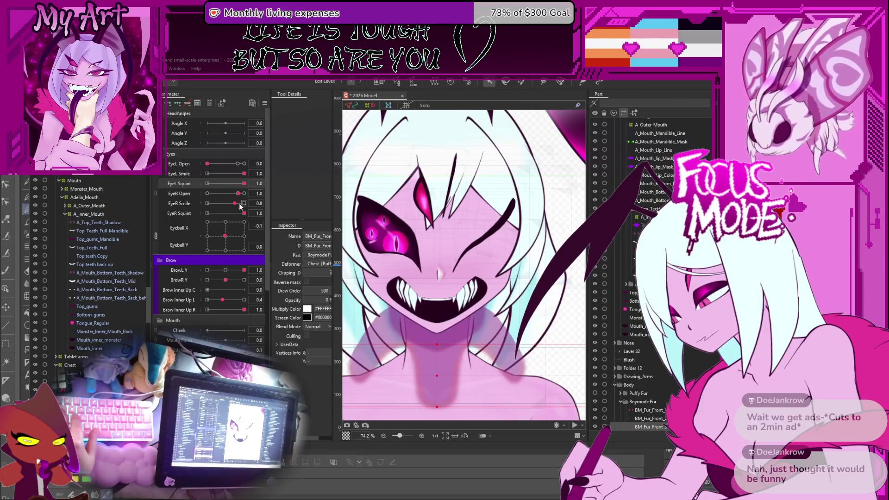
left_click_drag(244, 214, 242, 214)
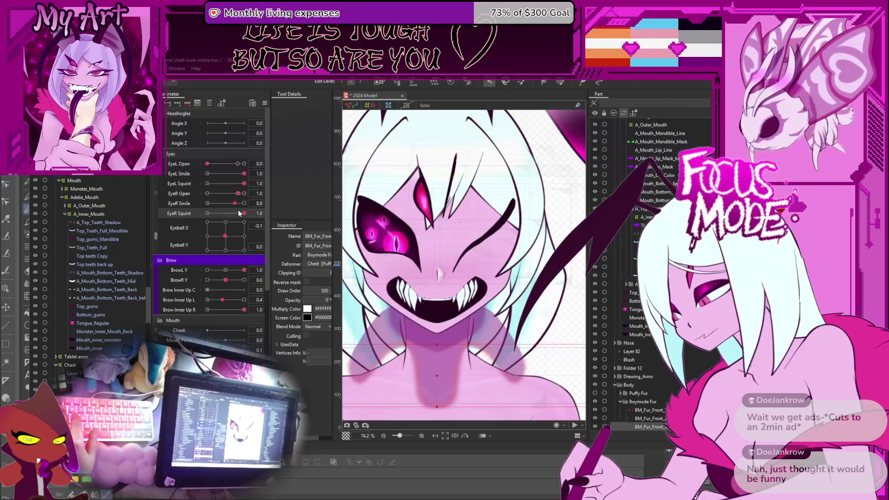
left_click_drag(231, 198, 166, 201)
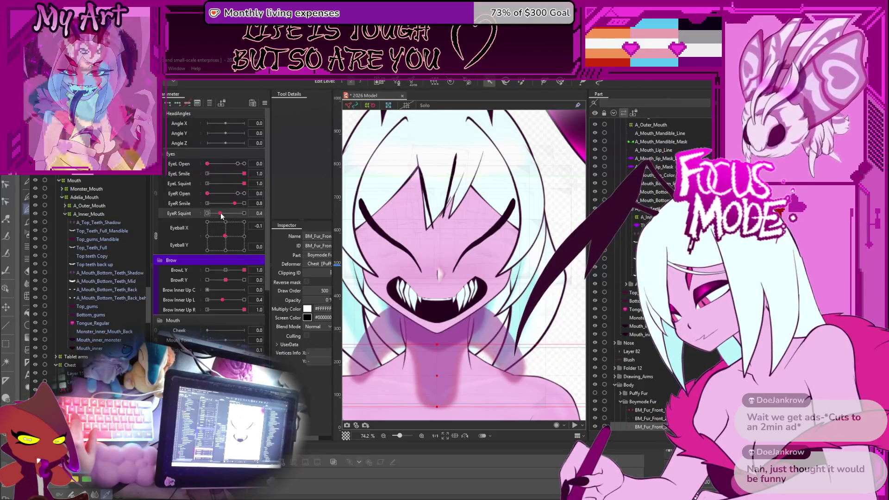
left_click_drag(235, 203, 245, 204)
left_click_drag(244, 214, 204, 214)
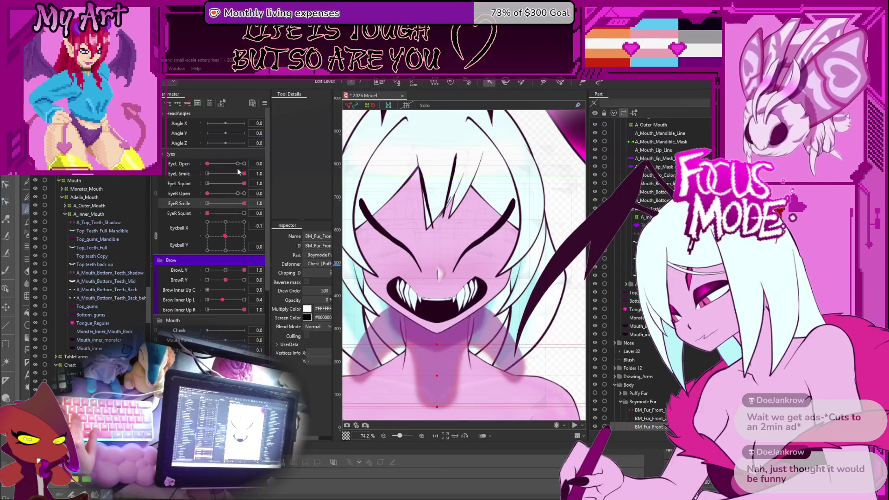
mouse_move(244, 174)
left_mouse_down()
mouse_move(229, 180)
mouse_move(233, 167)
mouse_move(240, 171)
left_mouse_up()
left_click(209, 165)
Step: Reopen the right eye, neutralise BrowL Y, fully raise the left inner and right brows, look up-right
left_click(241, 193)
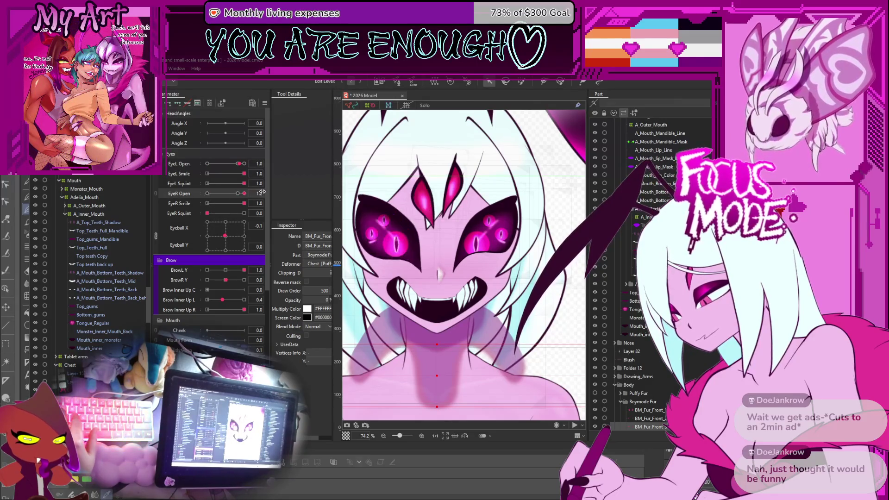
left_click_drag(254, 192, 240, 195)
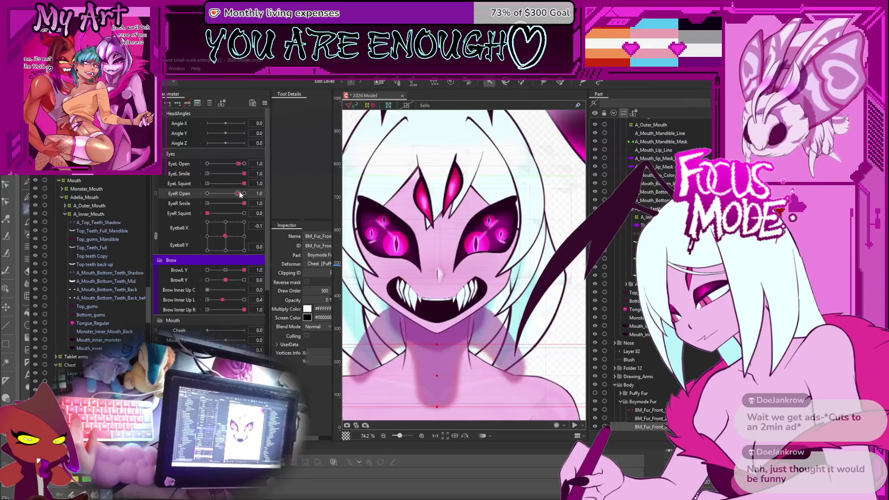
left_click_drag(224, 270, 227, 269)
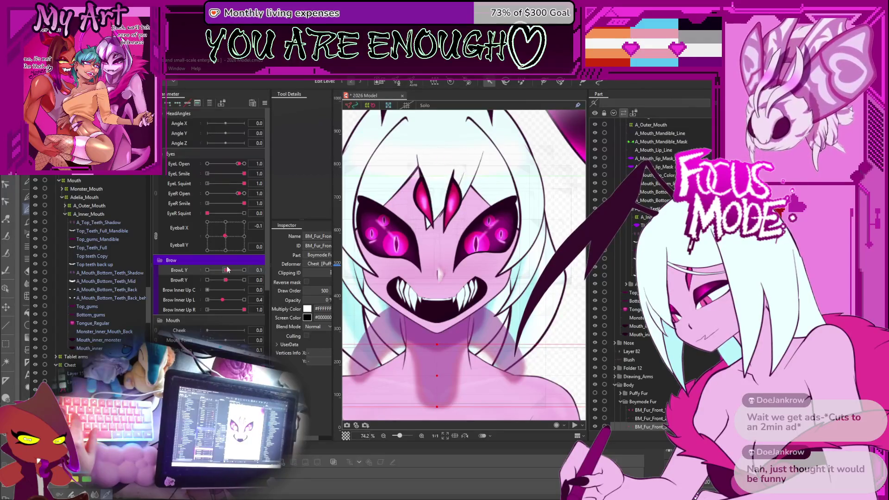
left_click_drag(223, 299, 287, 300)
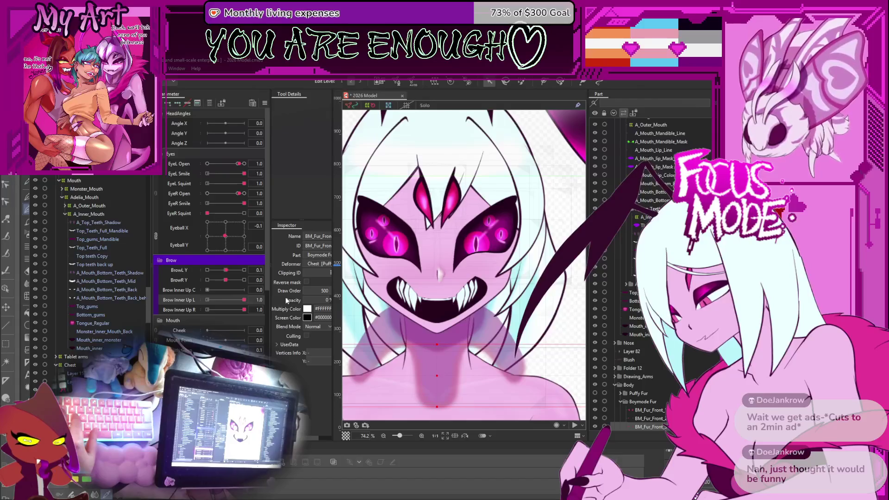
left_click_drag(225, 282, 277, 284)
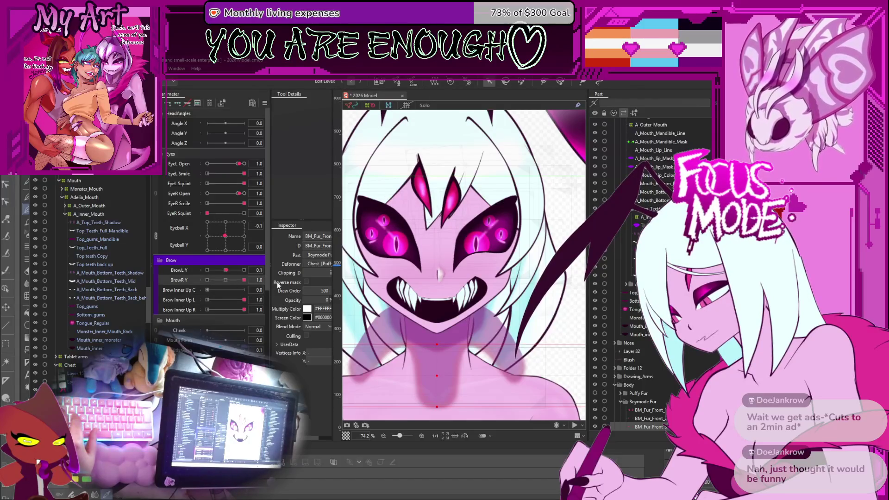
mouse_move(213, 228)
left_mouse_down()
mouse_move(236, 213)
mouse_move(228, 239)
left_mouse_up()
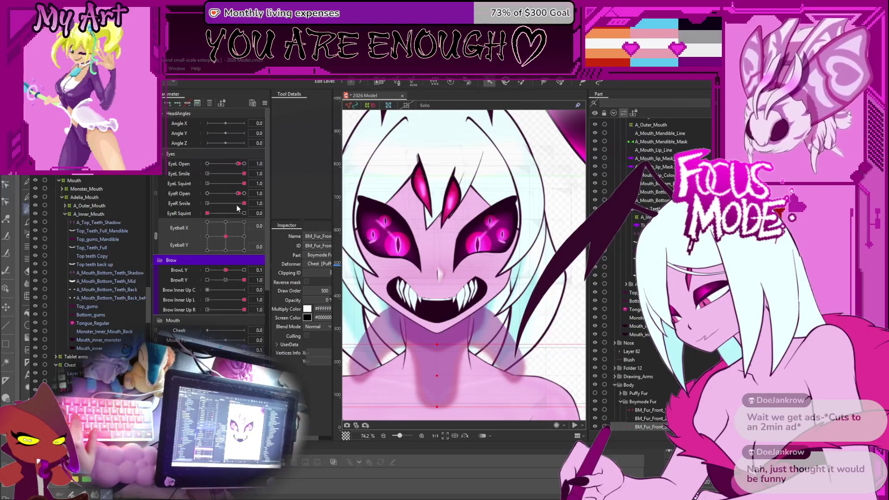
mouse_move(241, 203)
left_mouse_down()
mouse_move(225, 209)
mouse_move(242, 213)
left_mouse_up()
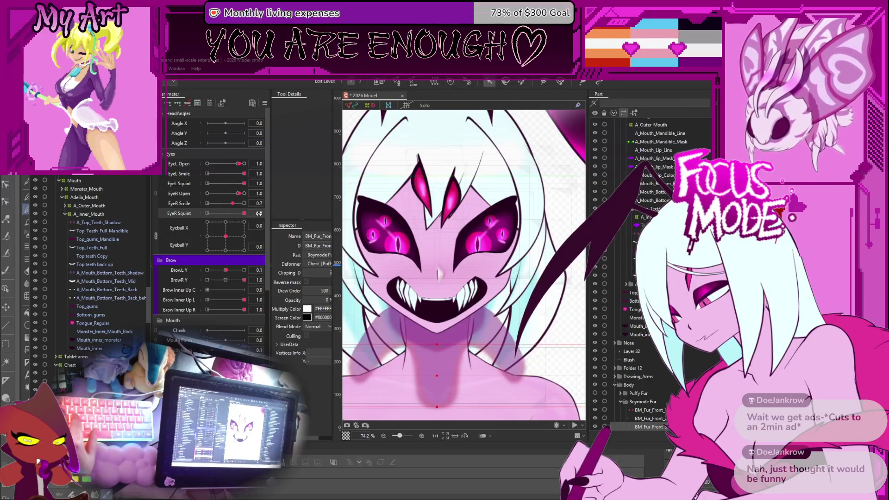
scroll(354, 255, "up", 3)
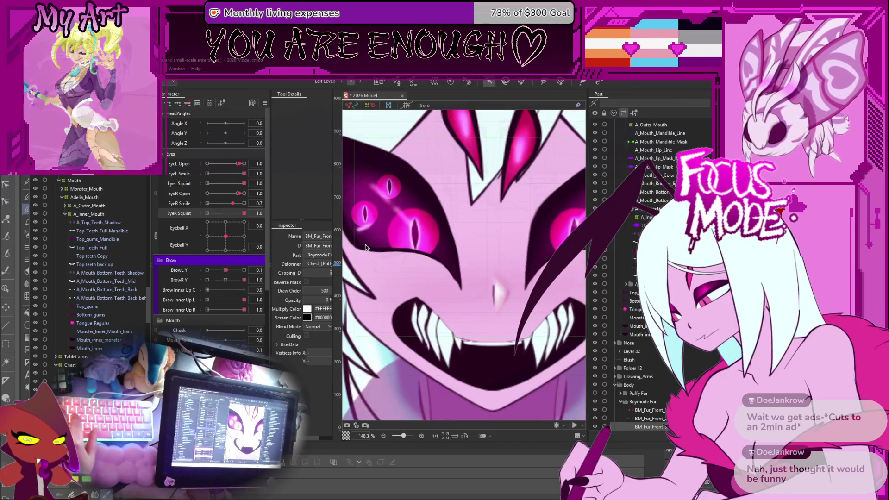
Step: Widen the left eye, lower the right brow, nudge the gaze up-right, and raise Brow Inner Up L fully
scroll(366, 247, "down", 1)
scroll(427, 258, "down", 2)
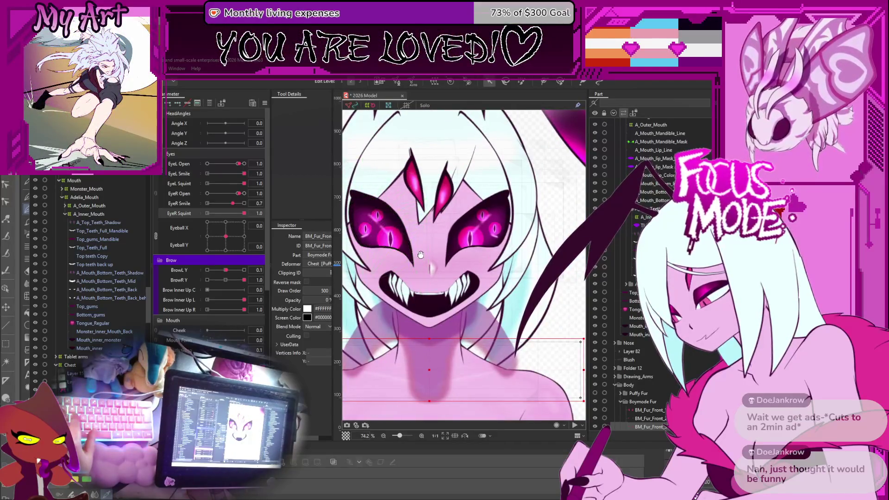
left_click_drag(238, 164, 241, 168)
mouse_move(244, 300)
left_mouse_down()
mouse_move(224, 278)
mouse_move(200, 271)
left_mouse_up()
left_click_drag(214, 240, 229, 234)
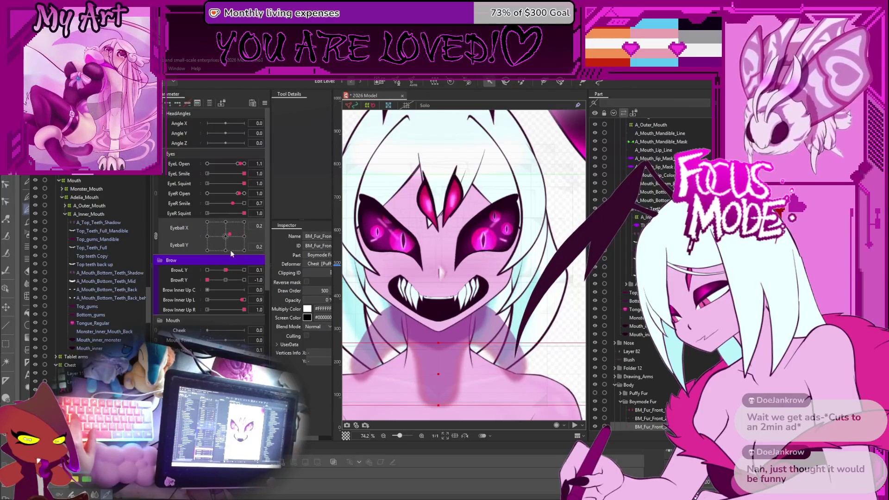
left_click_drag(242, 300, 248, 301)
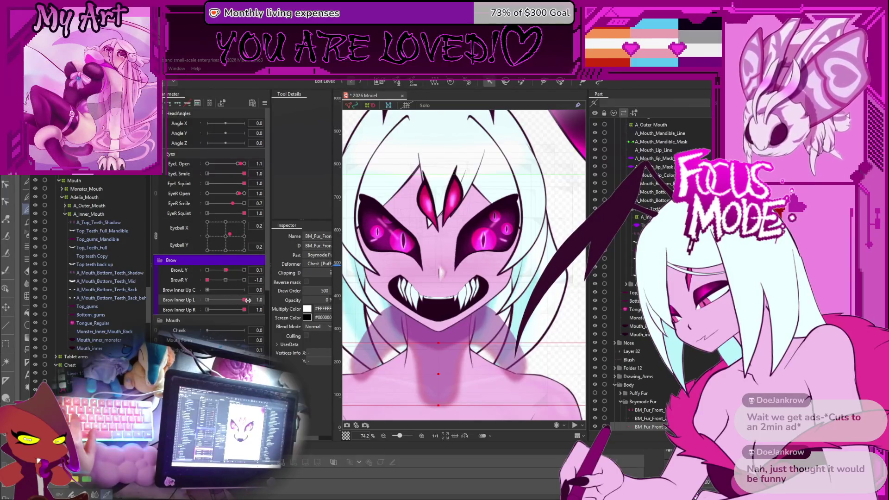
Step: Set EyeR Squint to 0.7 and test a right-eye wink
left_click(248, 310)
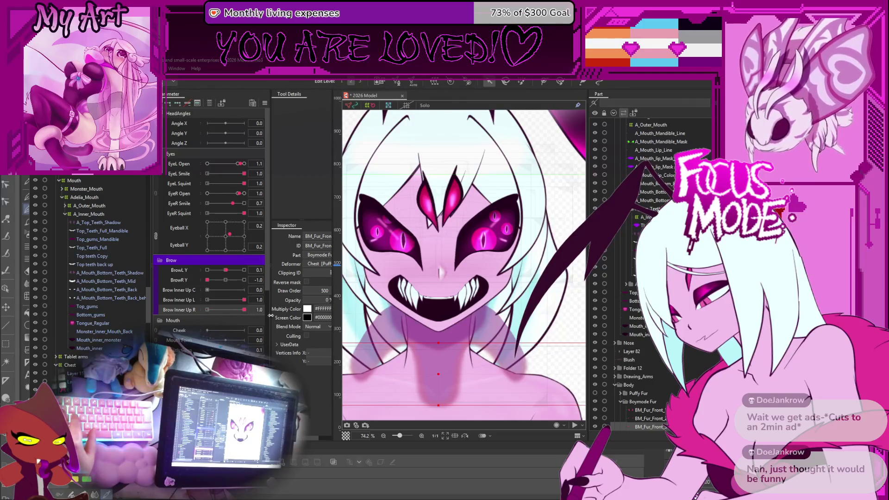
left_click(232, 213)
mouse_move(238, 193)
left_mouse_down()
mouse_move(209, 193)
mouse_move(253, 201)
mouse_move(194, 202)
mouse_move(247, 203)
mouse_move(238, 204)
left_mouse_up()
left_click(220, 186)
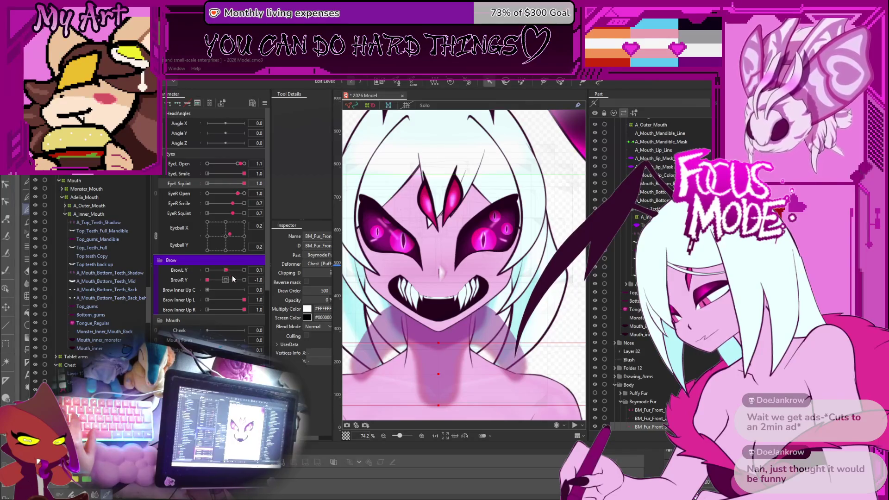
Step: Set BrowL Y to 0.2 and bring the eyeballs back to about 0.1, 0.1
mouse_move(225, 270)
left_mouse_down()
mouse_move(241, 270)
mouse_move(228, 271)
left_mouse_up()
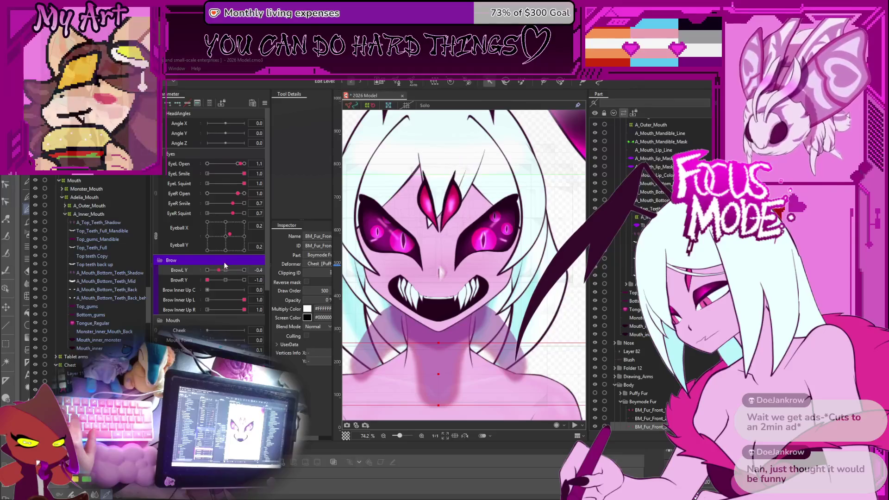
left_click_drag(229, 235, 233, 241)
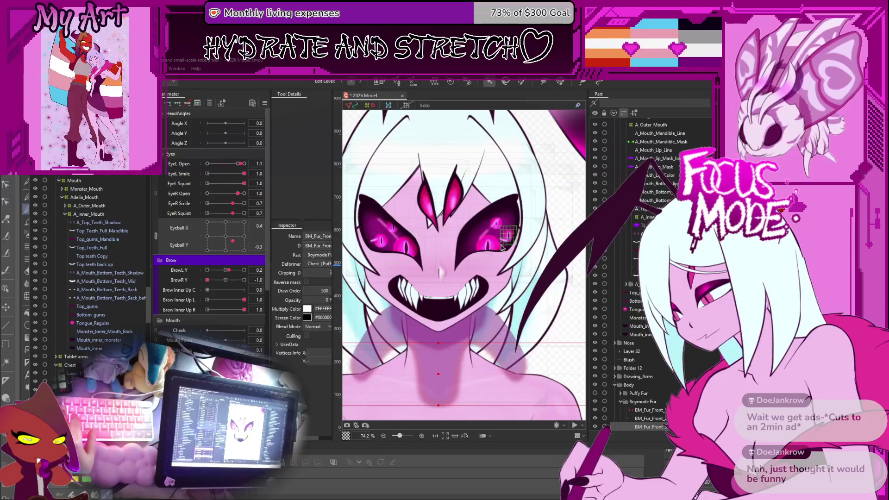
scroll(502, 248, "up", 5)
left_click_drag(224, 233, 227, 235)
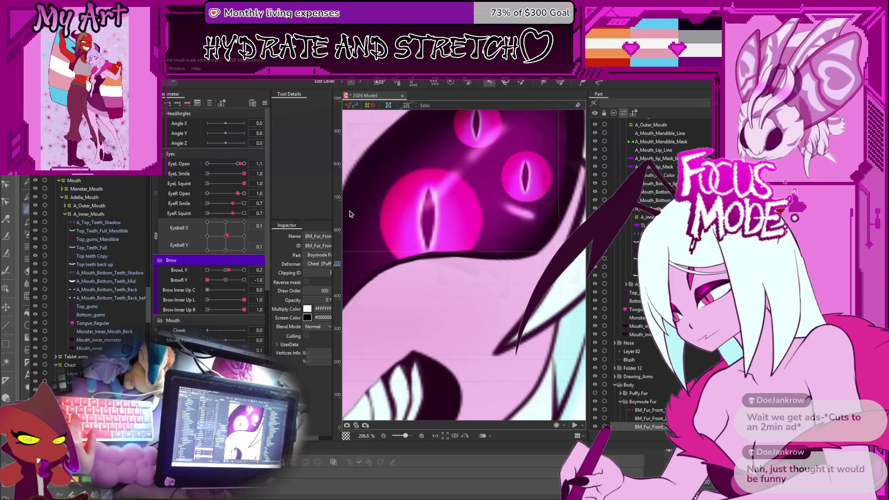
scroll(455, 244, "down", 7)
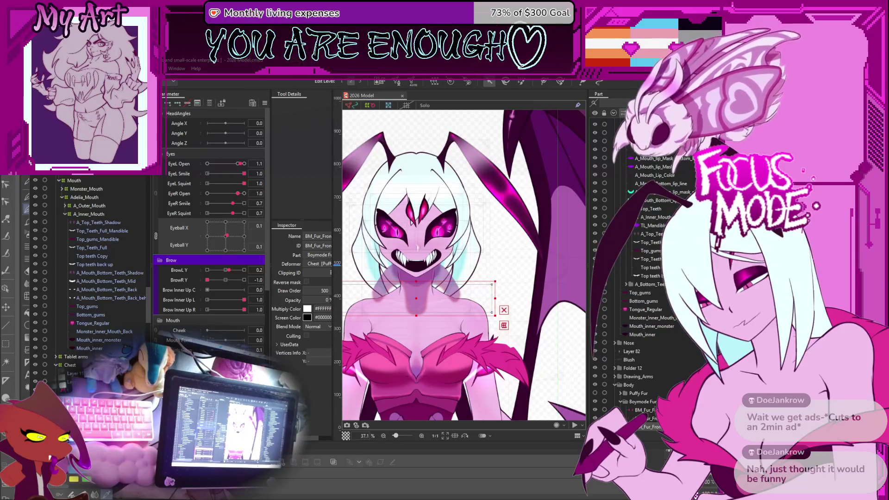
Step: Frame the model and drag A_Fur to 1.0 to remove the chest fur
left_click_drag(479, 316, 513, 264)
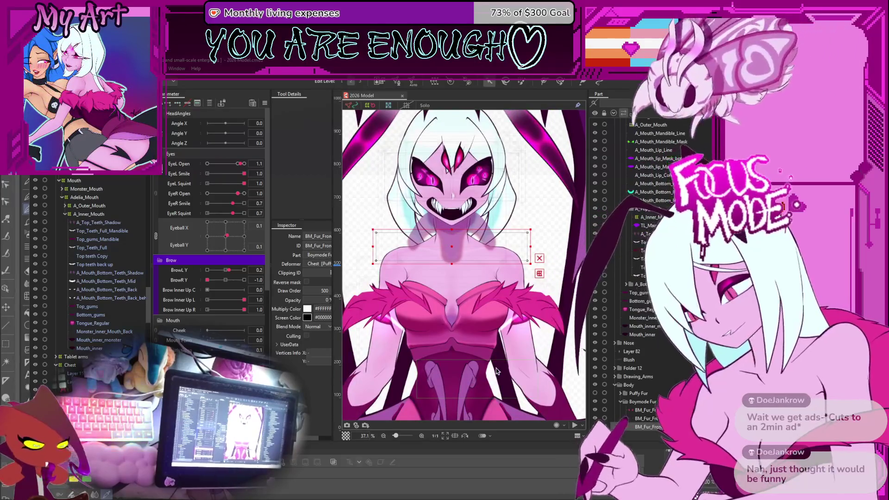
mouse_move(389, 295)
left_mouse_down()
mouse_move(402, 216)
mouse_move(405, 253)
left_mouse_up()
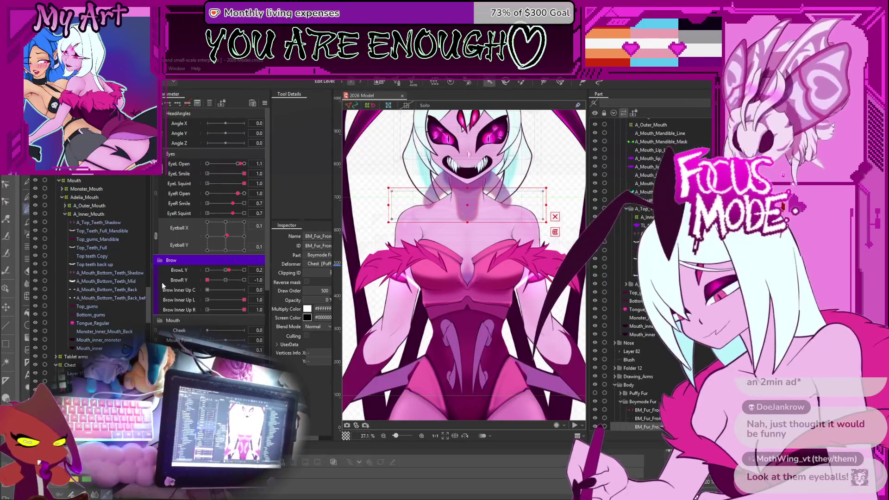
left_click_drag(437, 298, 416, 351)
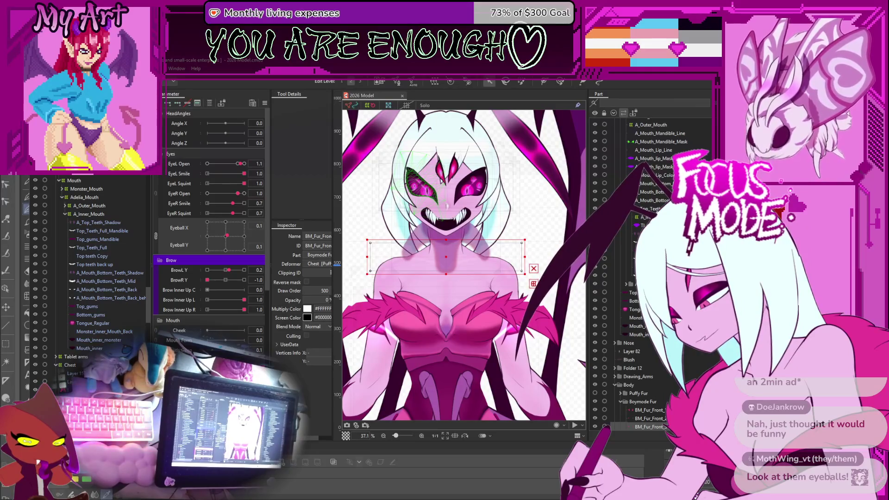
scroll(209, 231, "down", 3)
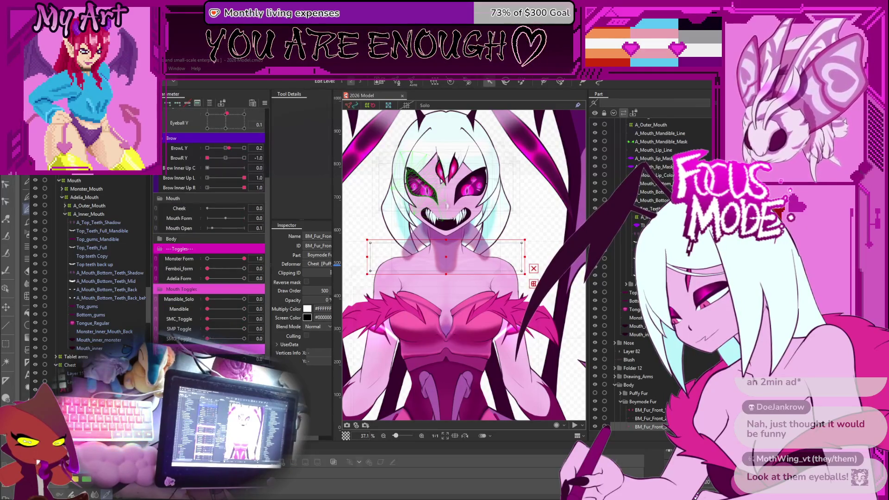
scroll(208, 320, "down", 2)
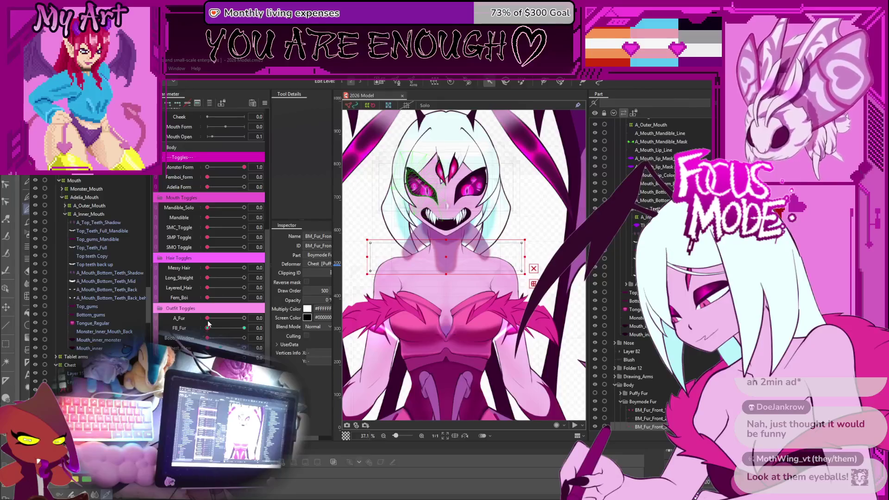
left_click_drag(208, 319, 244, 318)
Step: Set EyeL Open to 0.7, shift the gaze up-left, and bring up the physics preview
scroll(490, 325, "up", 2)
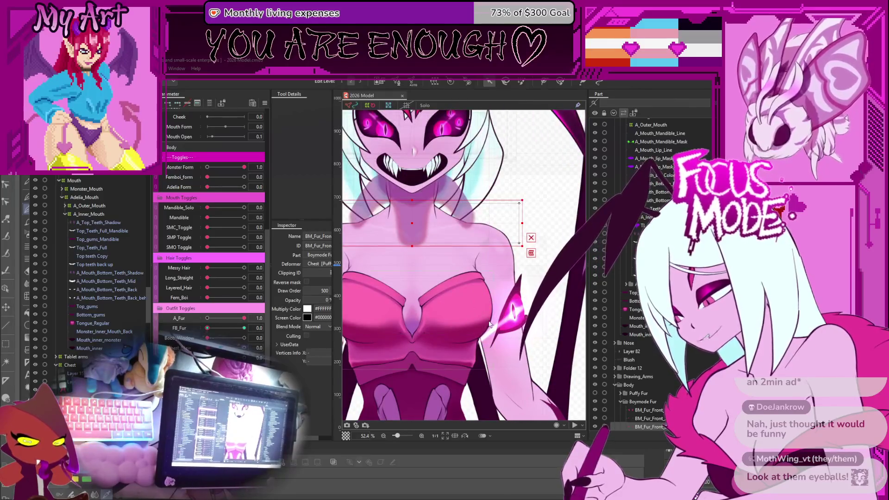
scroll(490, 325, "down", 3)
scroll(490, 324, "up", 1)
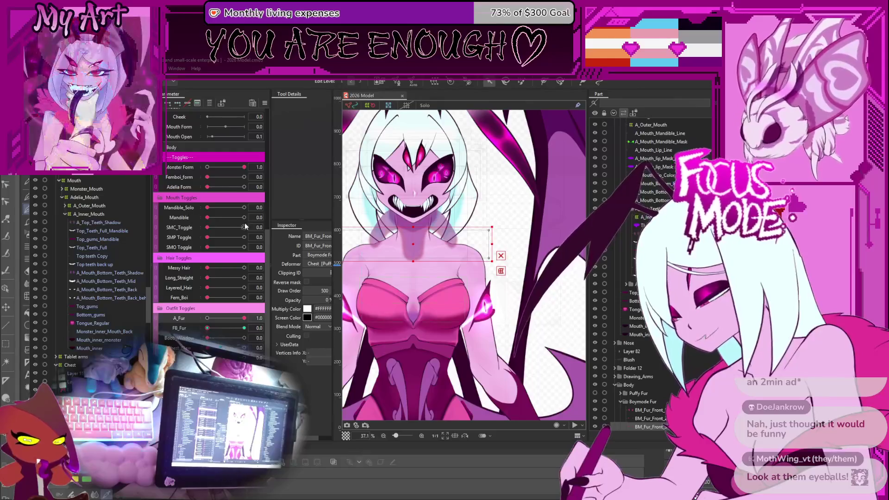
scroll(209, 245, "up", 5)
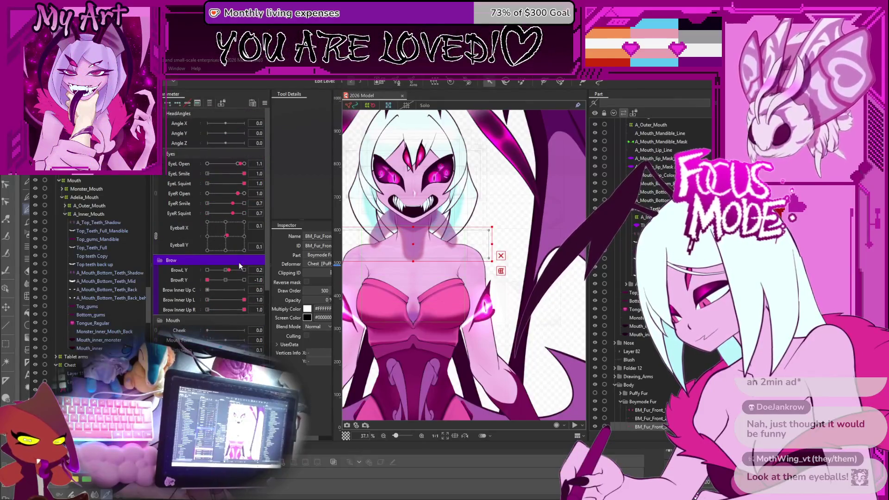
left_click_drag(238, 163, 207, 163)
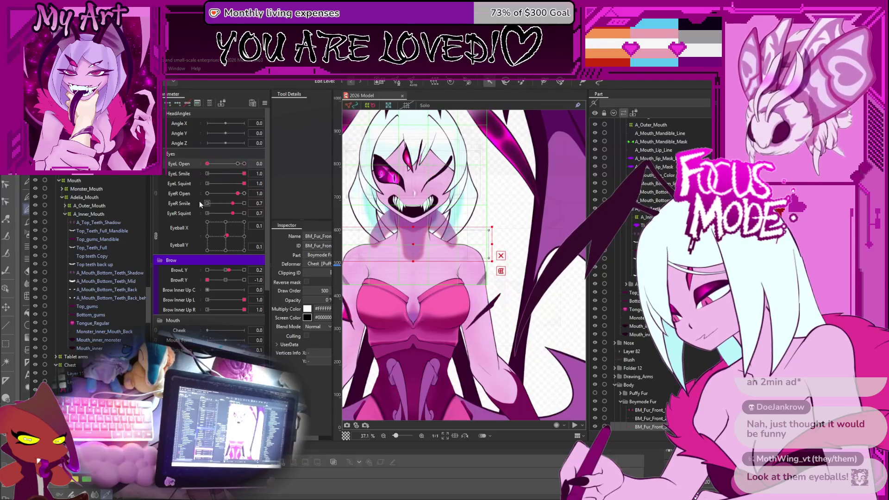
left_click_drag(207, 163, 227, 164)
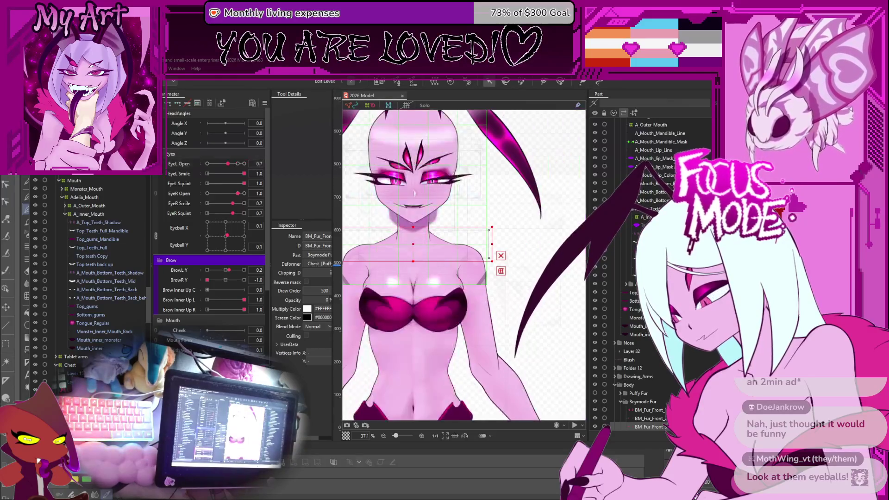
left_click_drag(224, 240, 224, 224)
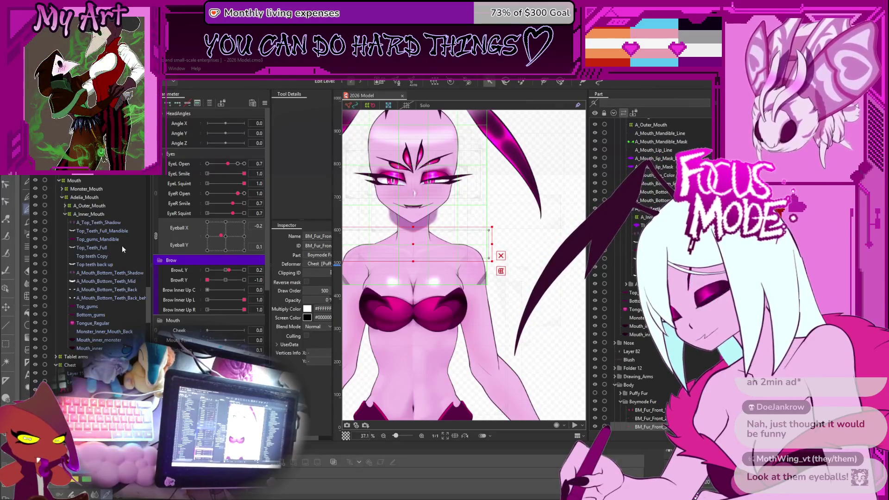
scroll(381, 227, "up", 5)
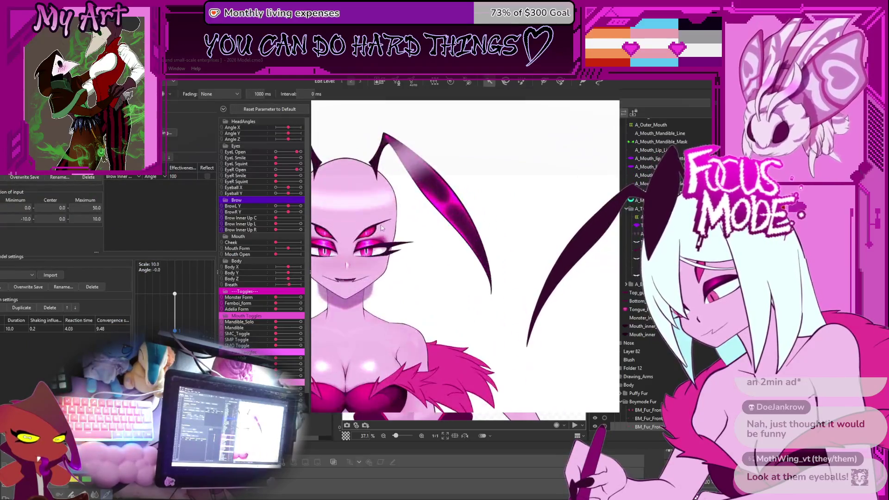
Step: Drag across the preview to turn the head and body and swing the antennae, ending looking left
left_click_drag(381, 227, 373, 166)
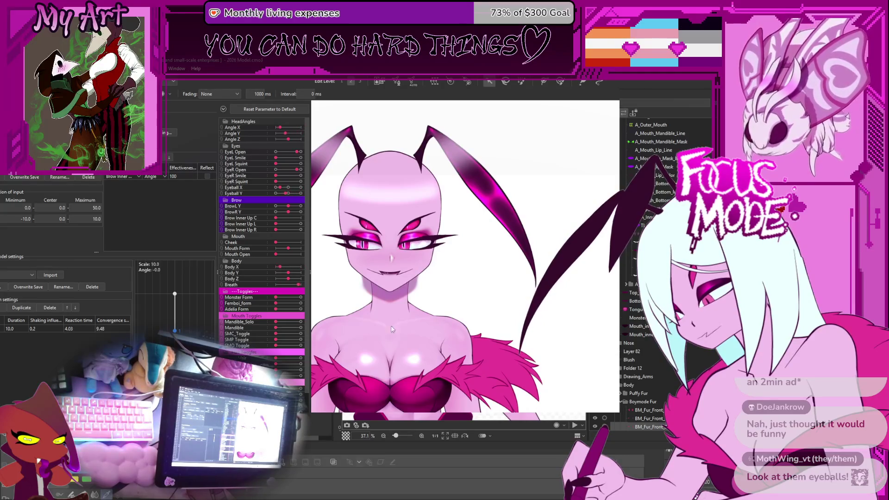
mouse_move(396, 263)
left_mouse_down()
mouse_move(399, 245)
mouse_move(407, 258)
mouse_move(401, 244)
left_mouse_up()
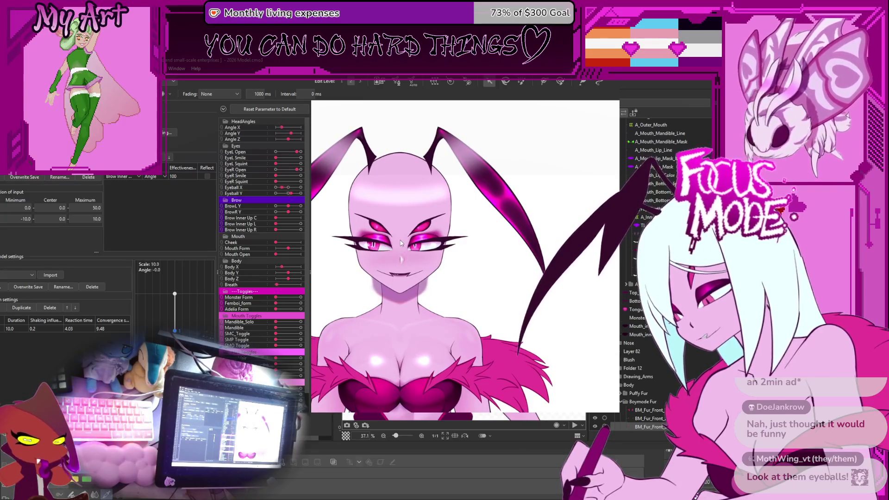
mouse_move(503, 301)
left_mouse_down()
mouse_move(451, 270)
mouse_move(408, 264)
mouse_move(412, 250)
mouse_move(393, 245)
mouse_move(445, 271)
mouse_move(422, 269)
left_mouse_up()
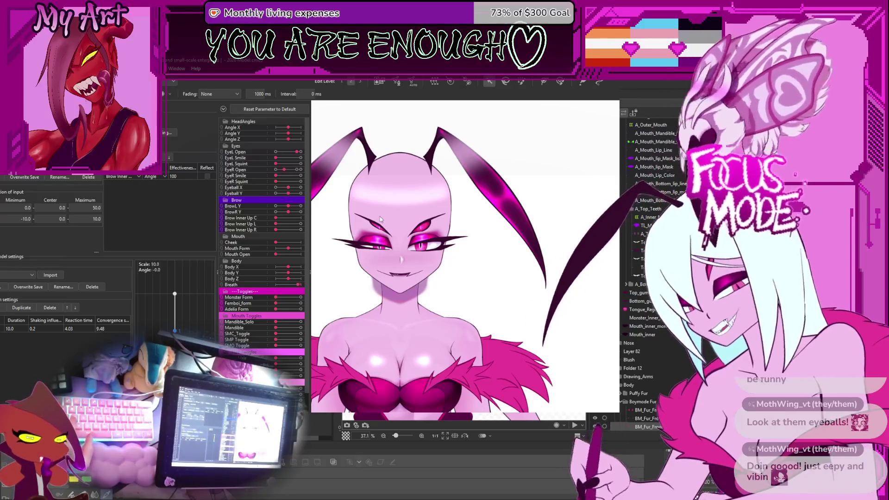
Step: Zoom in, blink the left eye, open EyeR fully, and drag the Monster Form slider to max
scroll(364, 238, "up", 2)
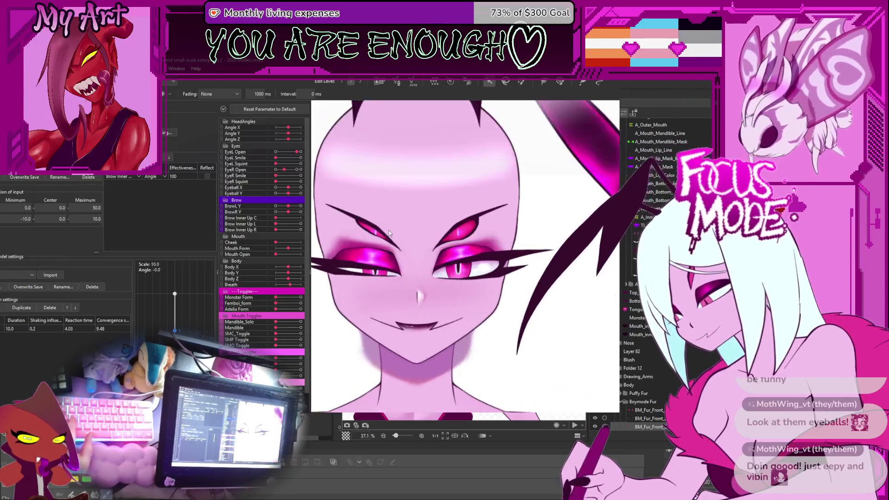
mouse_move(292, 153)
left_mouse_down()
mouse_move(279, 152)
mouse_move(299, 152)
mouse_move(284, 152)
mouse_move(300, 160)
left_mouse_up()
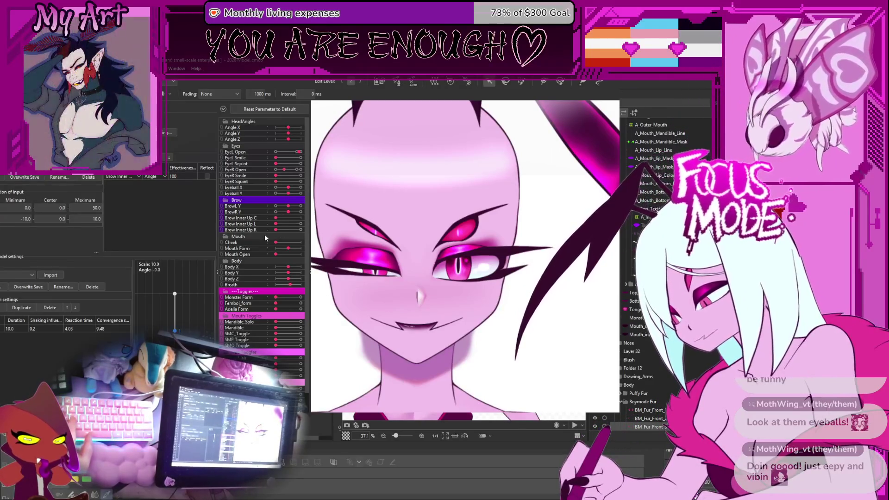
left_click(298, 171)
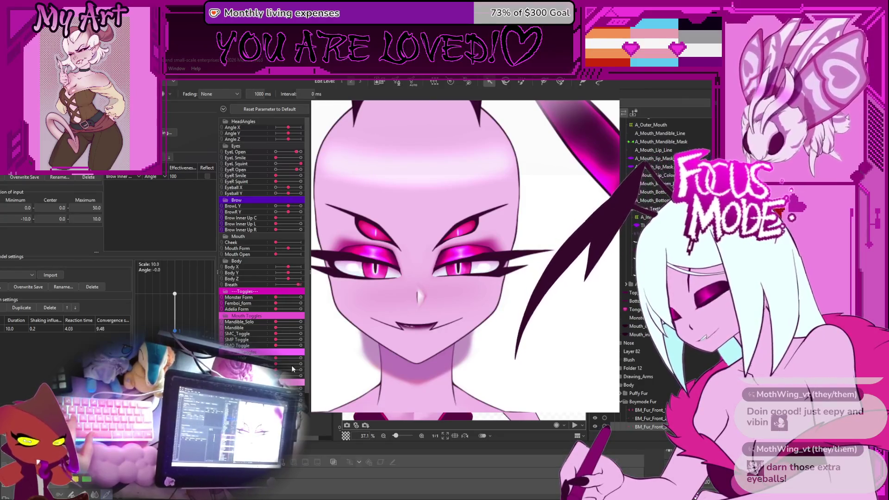
scroll(292, 369, "down", 3)
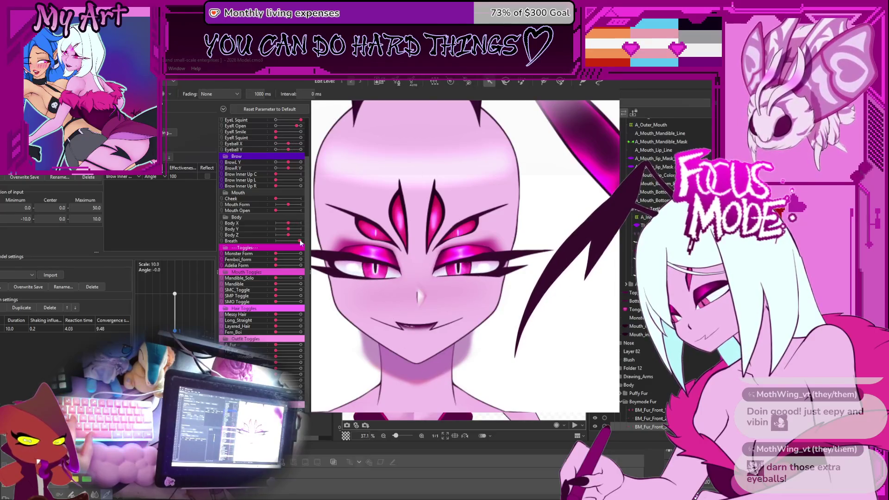
left_click_drag(277, 256, 385, 260)
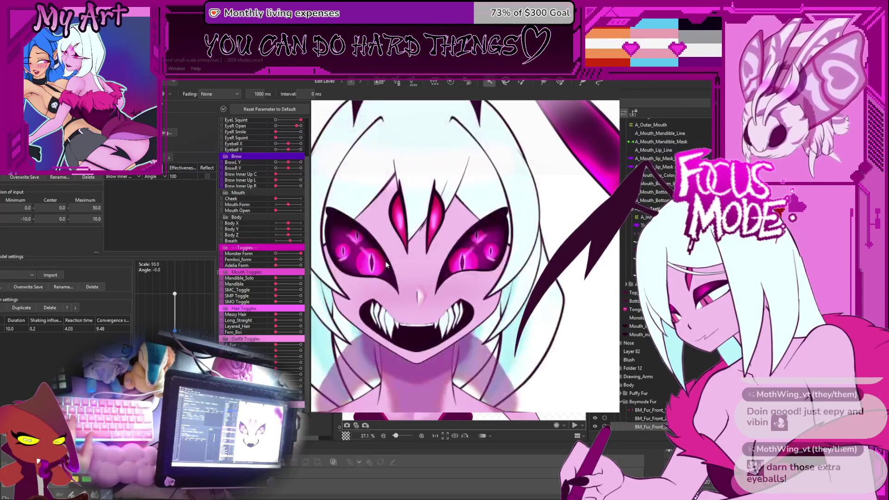
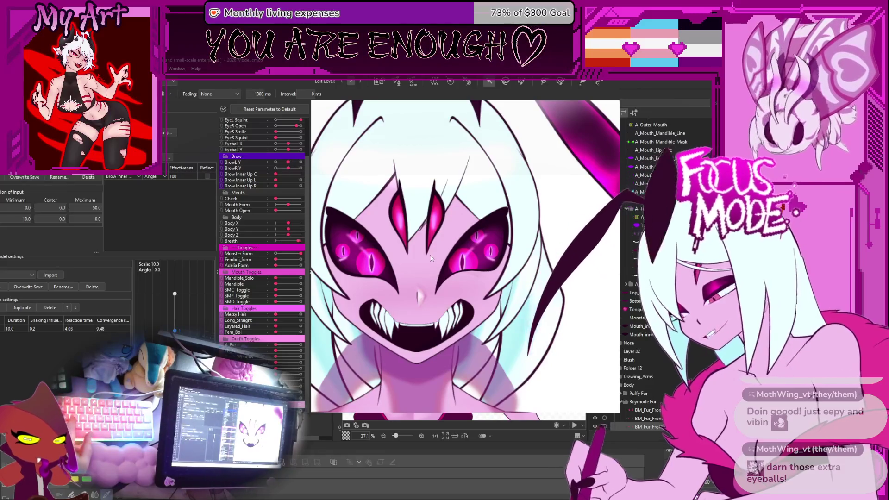
Step: Close the physics settings preview to return to the Modeling workspace
scroll(240, 184, "up", 3)
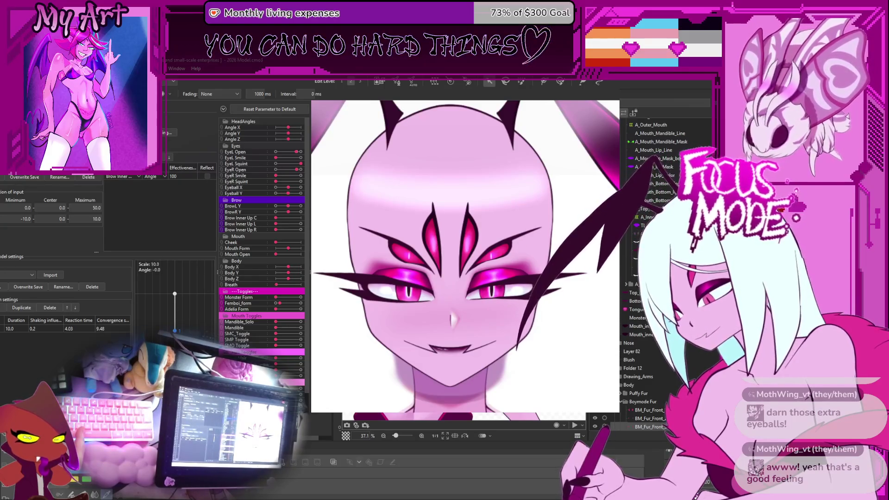
key("Escape")
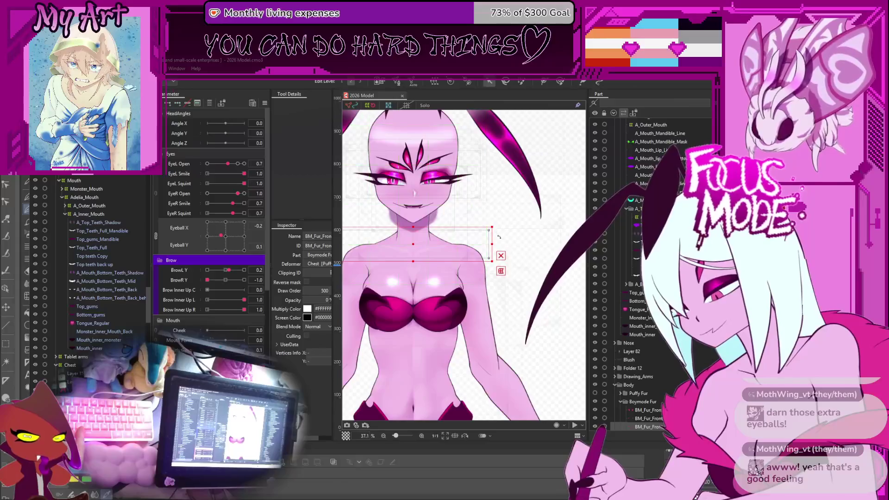
scroll(422, 266, "up", 2)
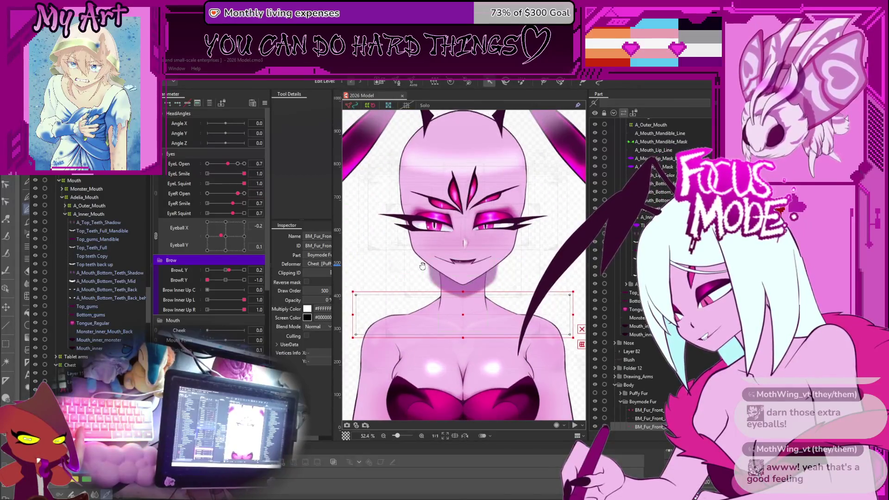
left_click_drag(423, 266, 369, 236)
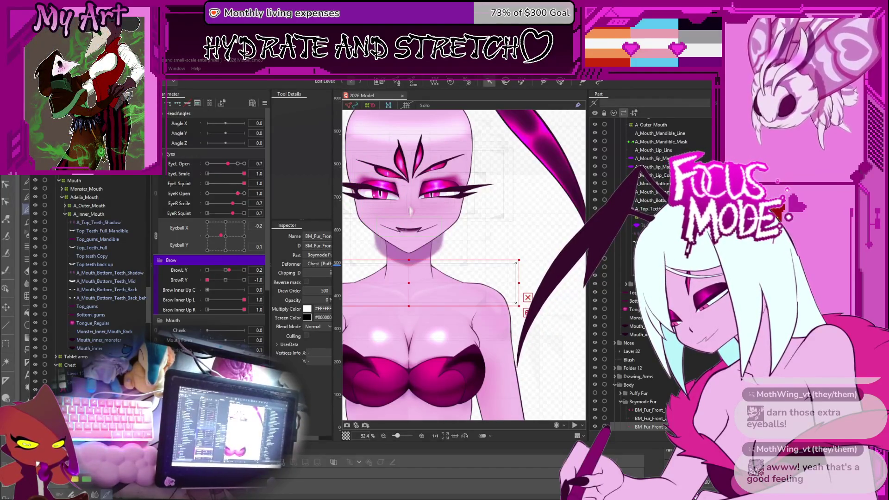
left_click_drag(456, 240, 482, 307)
scroll(482, 307, "down", 2)
scroll(478, 341, "up", 2)
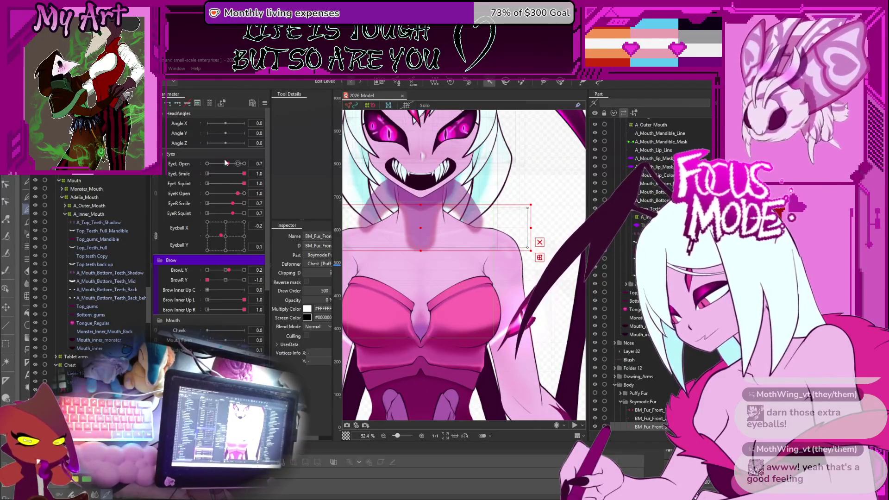
Step: Raise EyeL Open to 1.2, then partly close the left eye to test it
left_click_drag(227, 163, 253, 164)
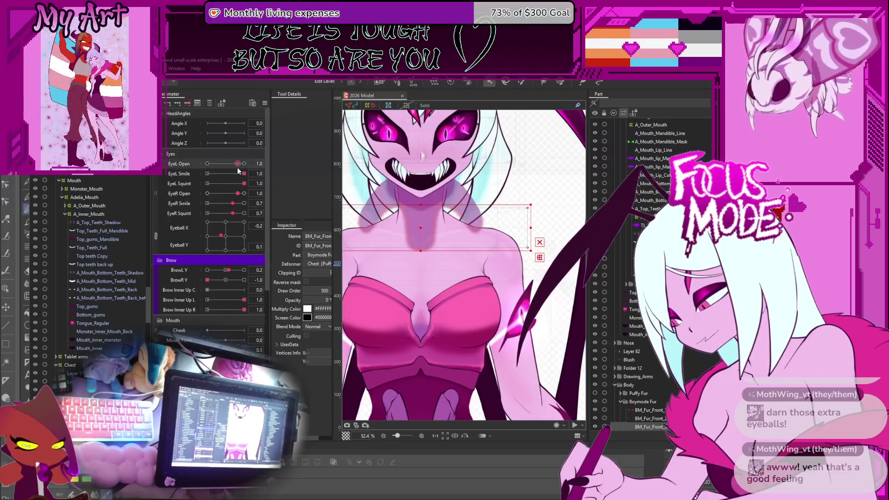
mouse_move(244, 164)
left_mouse_down()
mouse_move(212, 168)
mouse_move(269, 172)
left_mouse_up()
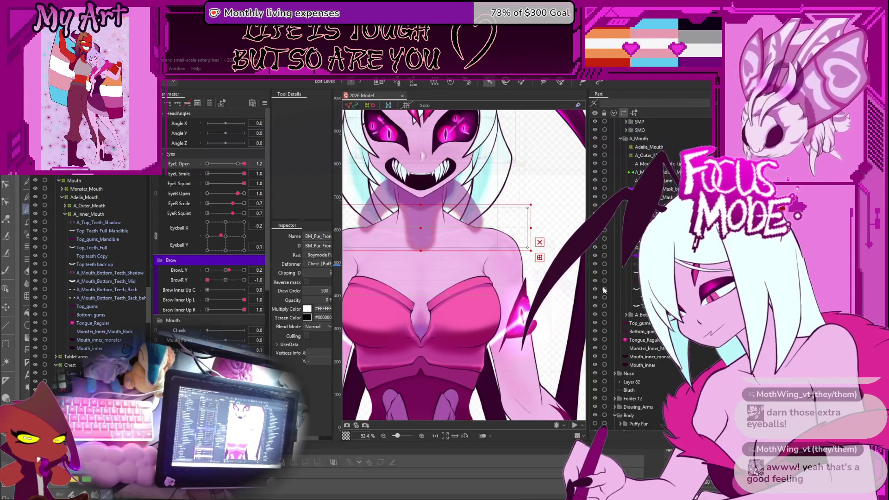
scroll(524, 315, "up", 5)
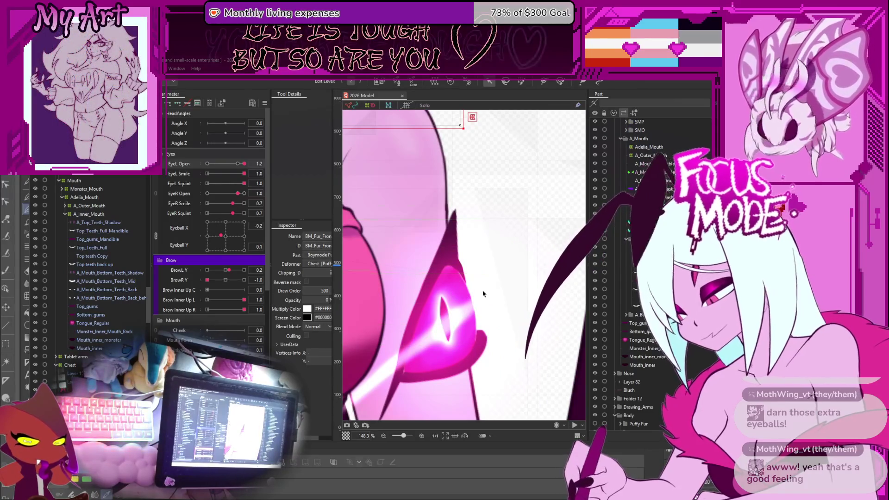
scroll(458, 305, "down", 5)
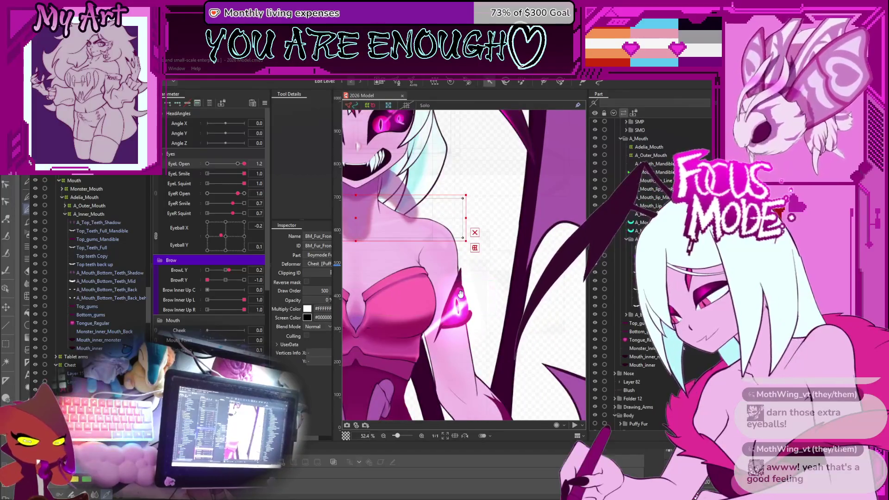
Step: Zoom and pan to frame the face, chest and armband shoulder eye close up
left_click_drag(422, 273, 440, 290)
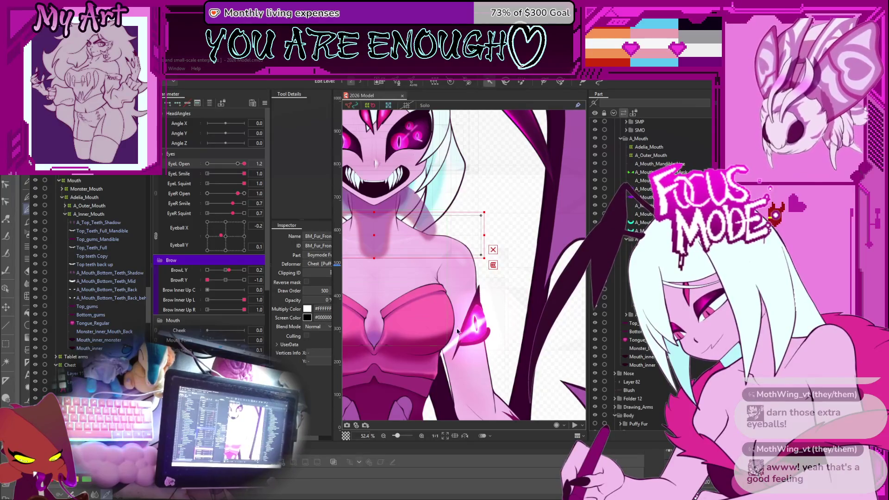
scroll(452, 356, "up", 3)
left_click_drag(465, 345, 480, 358)
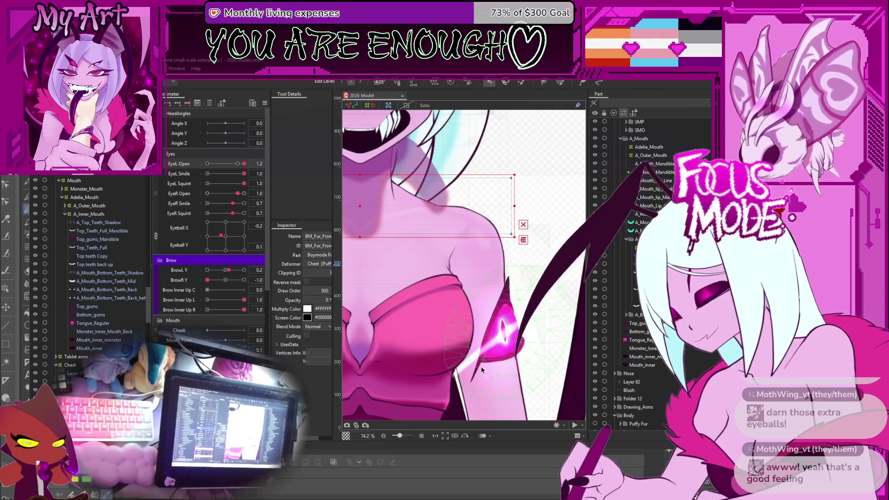
left_click_drag(427, 268, 457, 322)
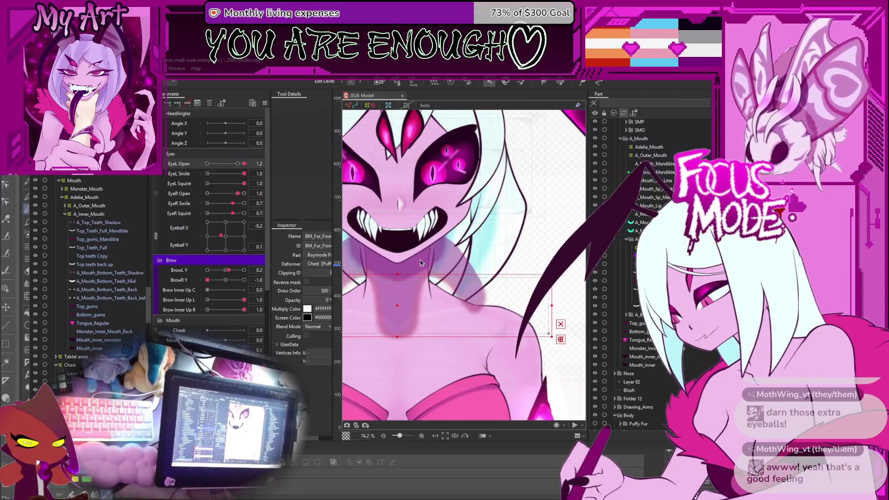
scroll(439, 295, "down", 5)
scroll(449, 197, "up", 10)
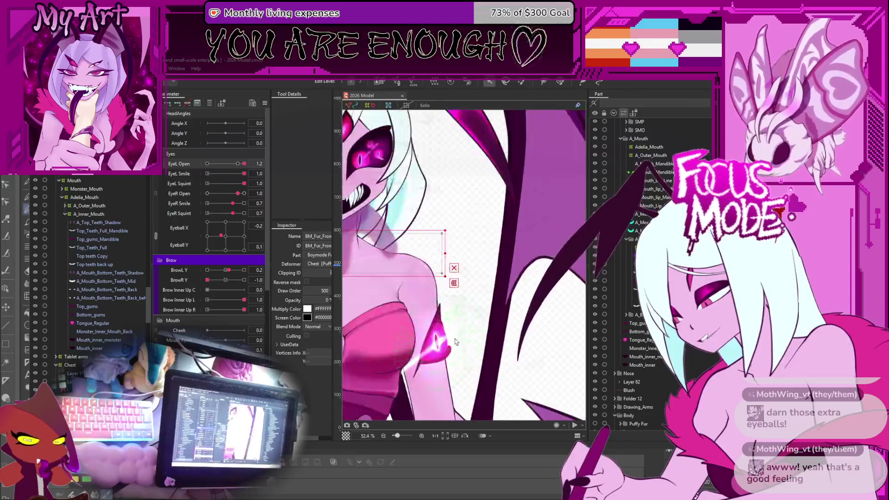
left_click_drag(428, 185, 454, 207)
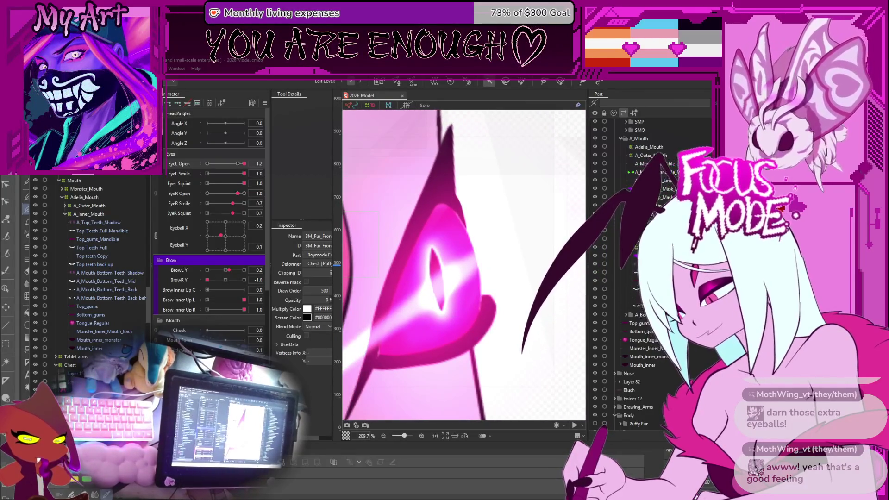
scroll(472, 324, "down", 10)
Step: Reframe the view on the chest and arm, then set EyeL Open to 1.0
left_click_drag(471, 321, 465, 319)
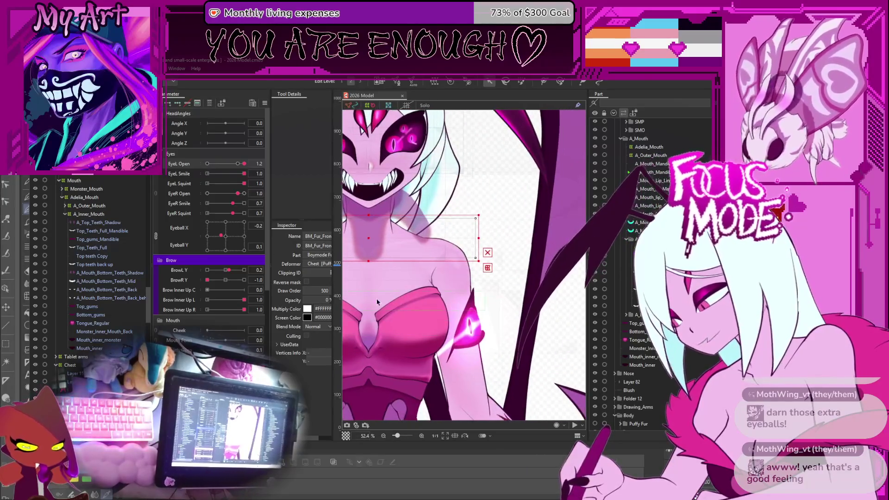
scroll(229, 247, "down", 3)
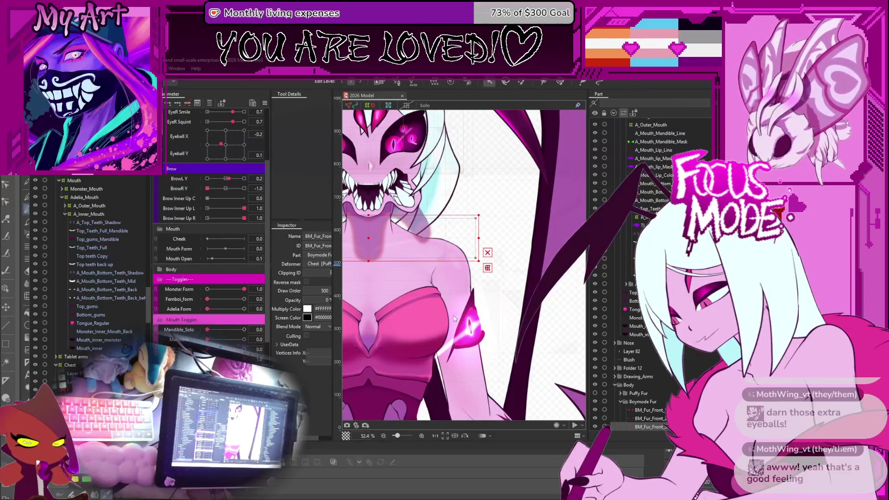
left_click_drag(436, 258, 468, 279)
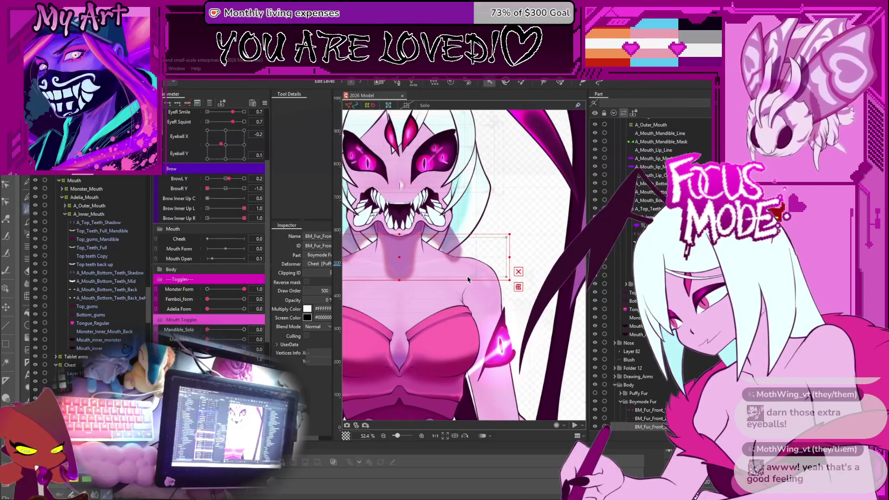
scroll(467, 280, "up", 5)
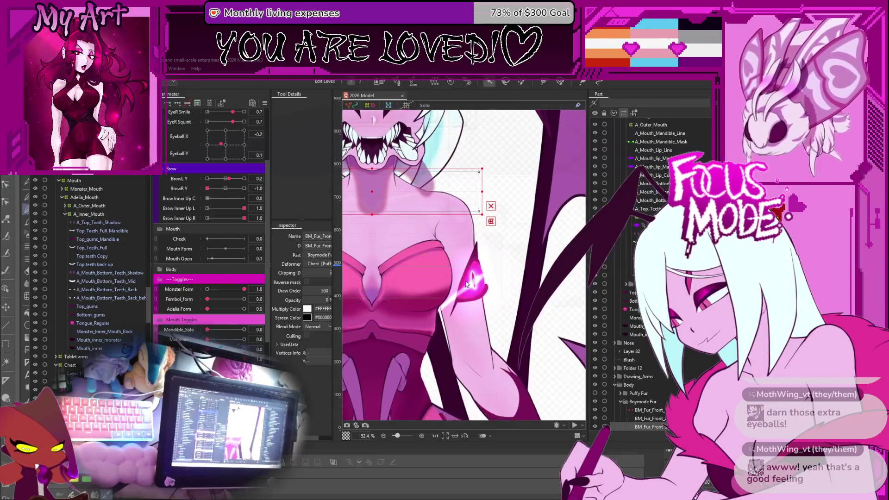
scroll(466, 284, "up", 3)
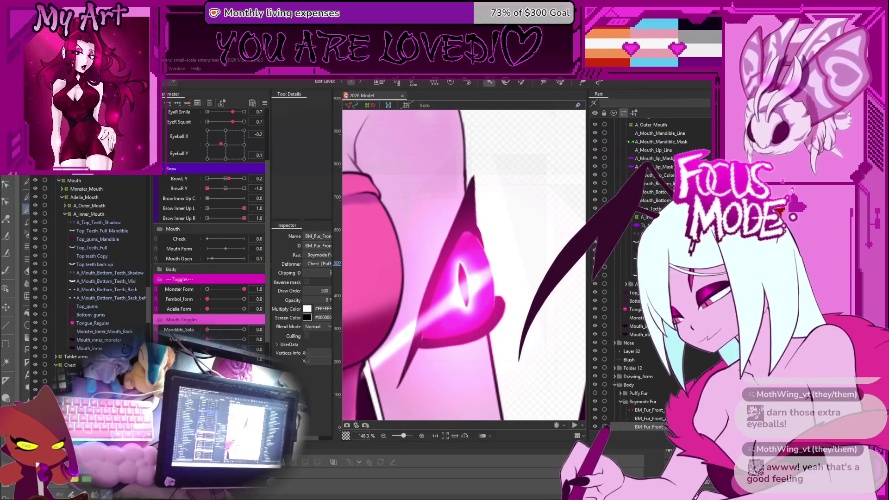
scroll(216, 182, "up", 3)
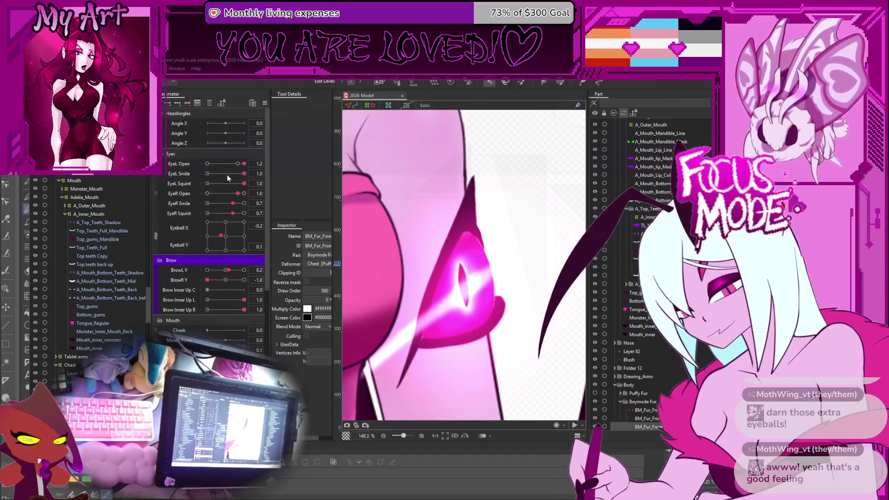
left_click(238, 164)
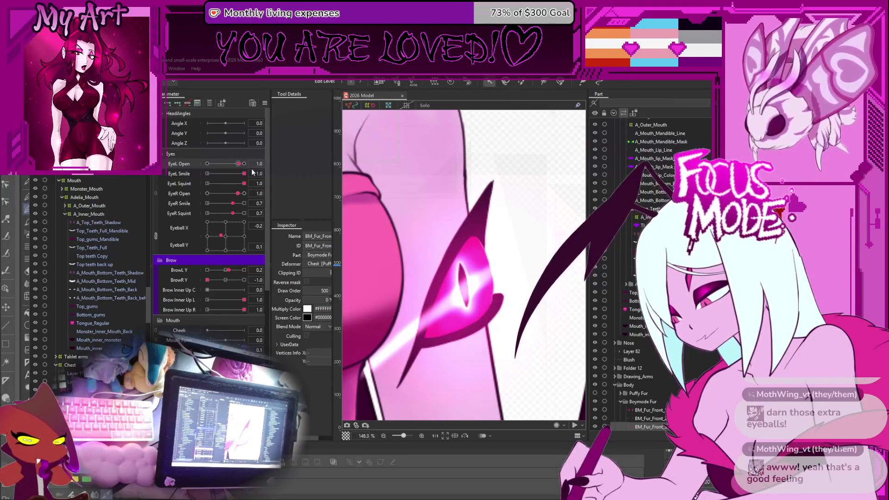
Step: Undo to restore EyeL Open to 1.2, then select the shoulder eye art mesh
key("ctrl+z")
scroll(48, 313, "up", 5)
scroll(49, 305, "down", 5)
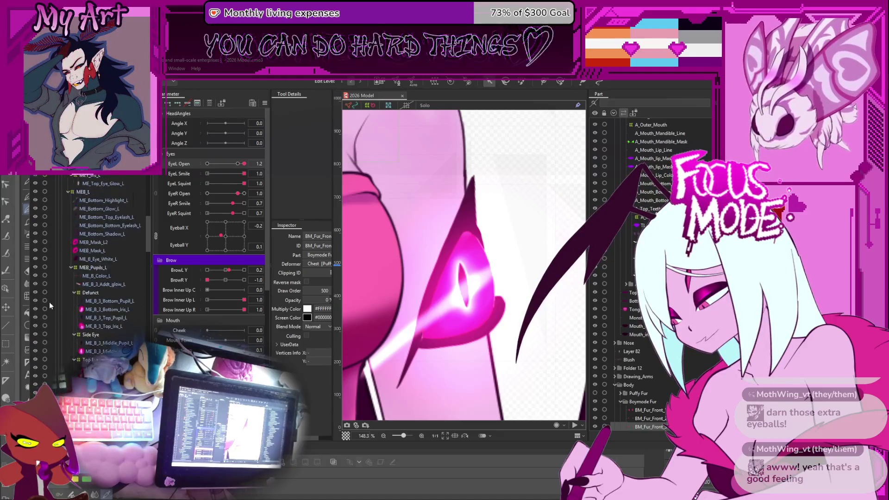
scroll(65, 303, "up", 5)
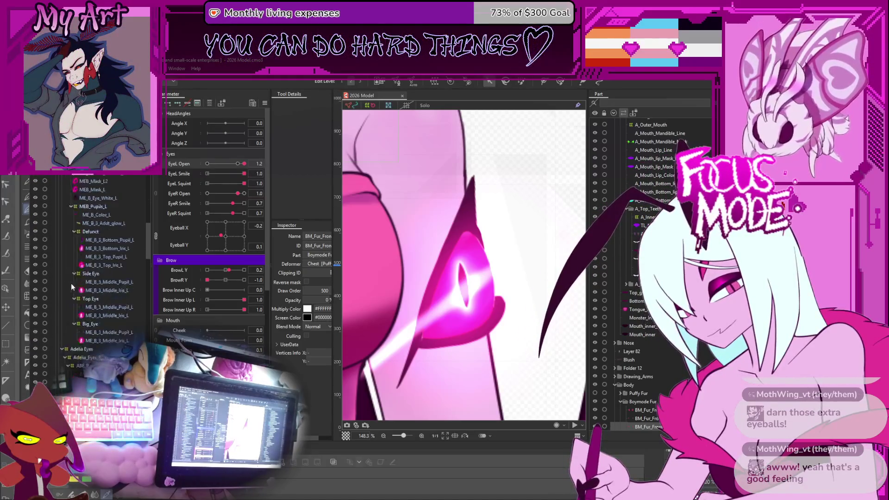
scroll(74, 287, "down", 10)
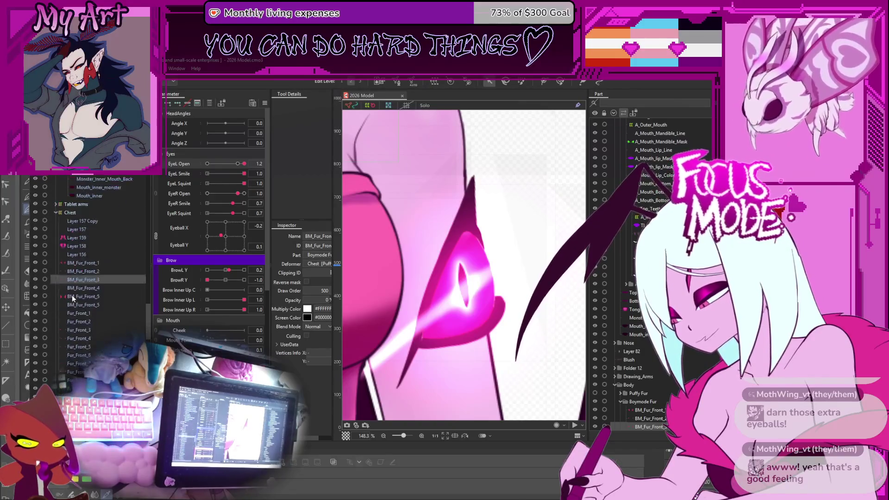
scroll(81, 211, "down", 5)
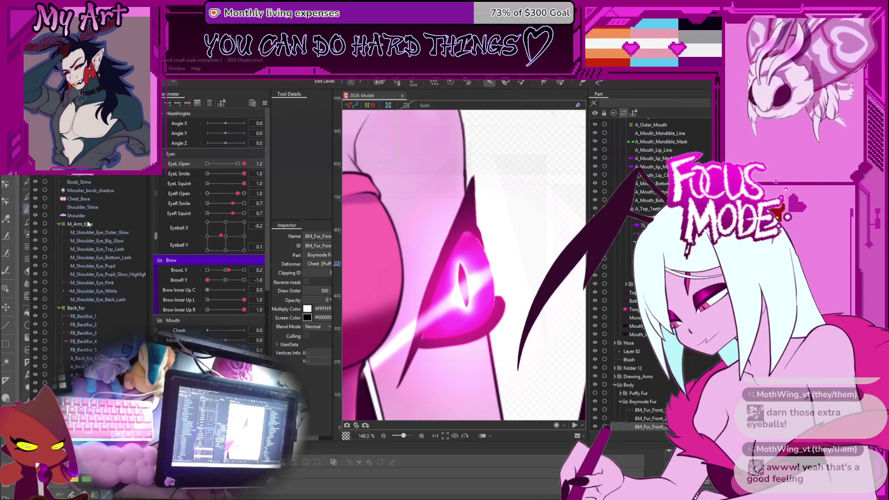
scroll(105, 256, "down", 5)
scroll(137, 280, "down", 3)
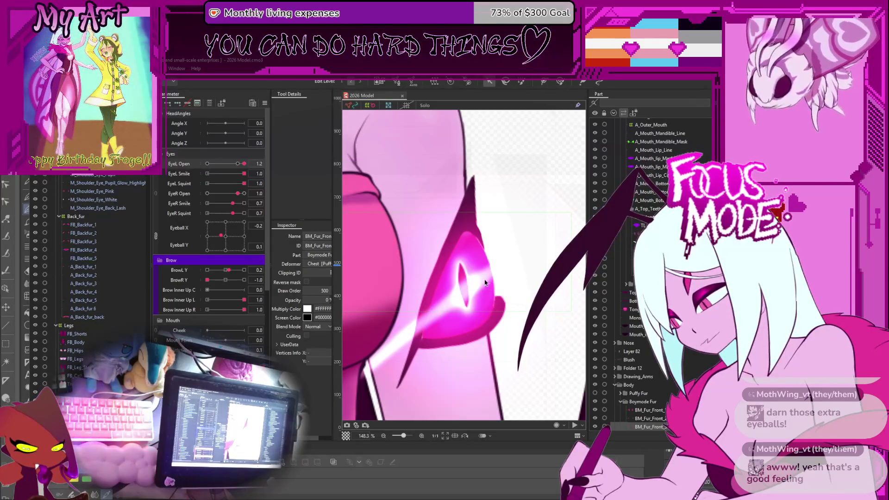
left_click(431, 342)
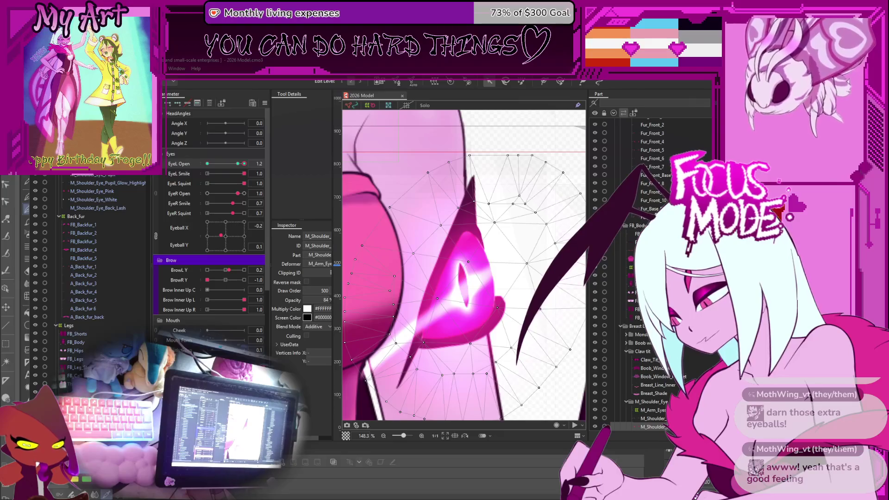
Step: Select the curved lower-lid mesh and pull its left end up and left
left_click(463, 287)
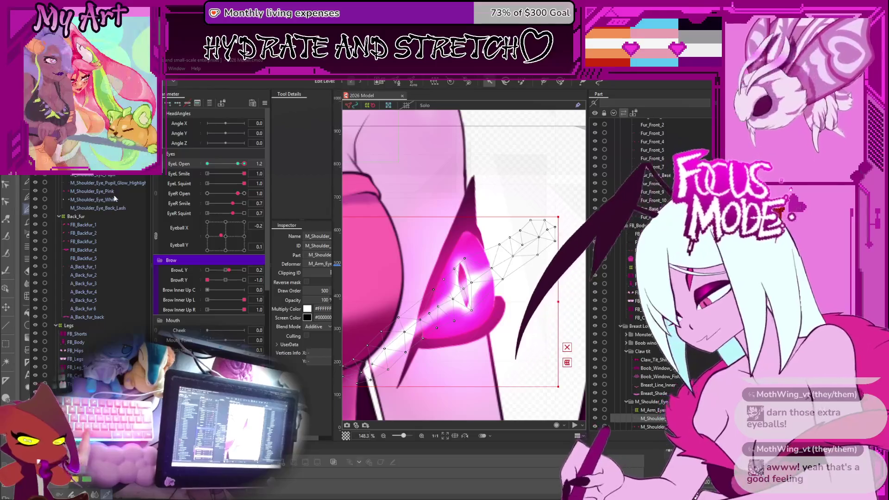
left_click(436, 280)
scroll(408, 327, "up", 2)
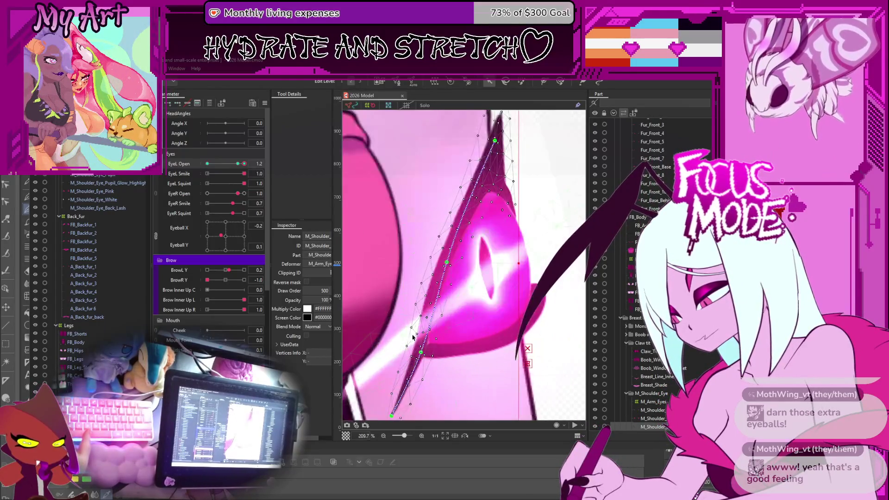
left_click(108, 175)
left_click(656, 419)
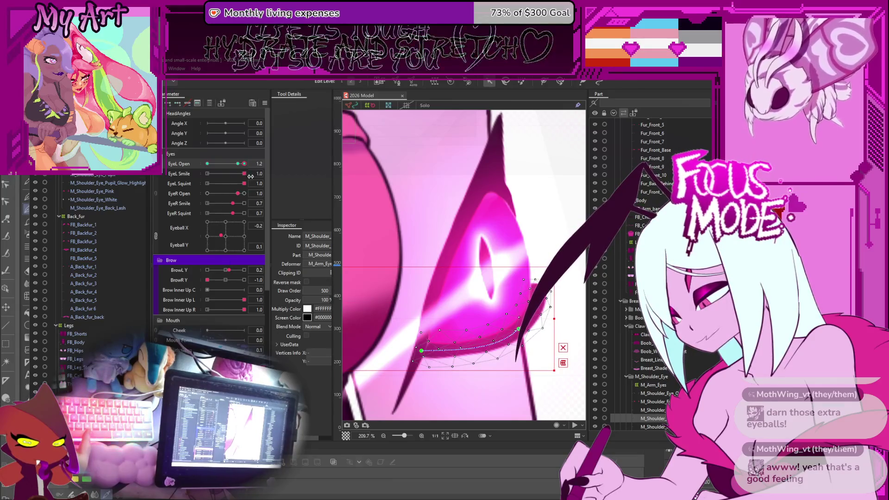
left_click_drag(424, 354, 410, 347)
Step: Sweep EyeL Open to test the blink, then select M_Shoulder_Eye_Pink
scroll(447, 367, "up", 2)
left_click(411, 348)
mouse_move(238, 164)
left_mouse_down()
mouse_move(222, 164)
mouse_move(237, 164)
left_mouse_up()
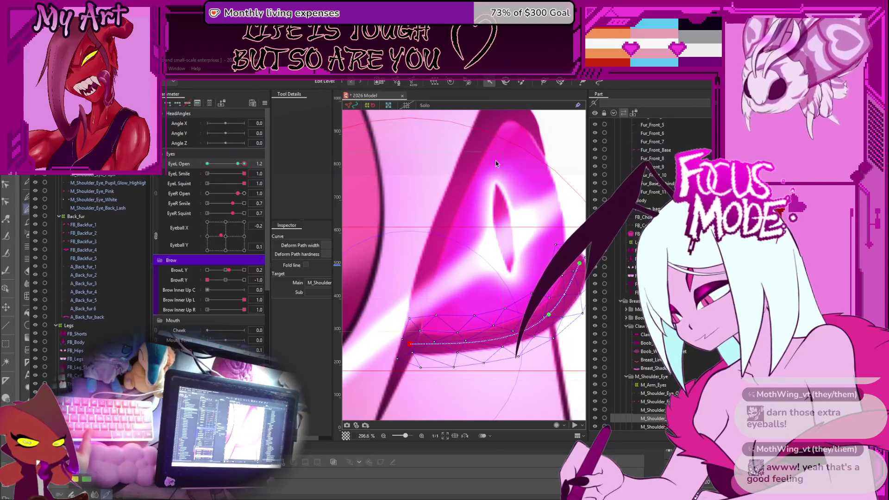
left_click(101, 193)
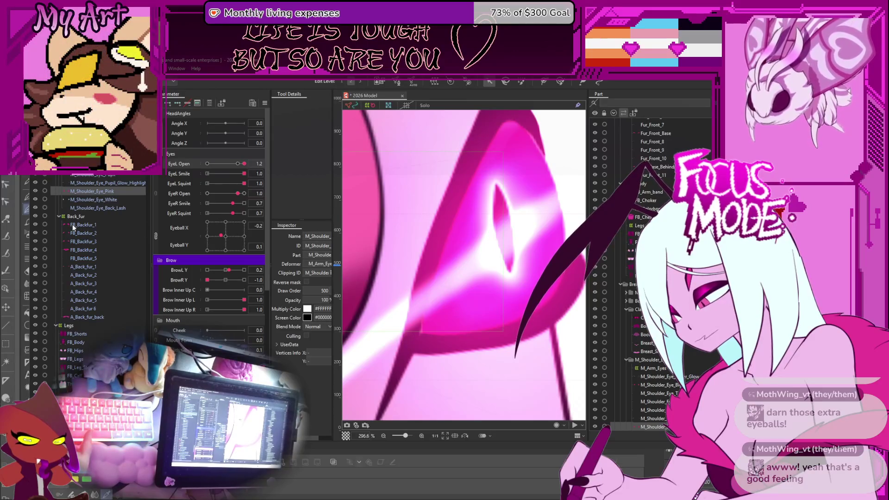
Step: Check the Pupil_Glow_Highlight, White and Pink shoulder-eye layers one by one
scroll(449, 223, "down", 5)
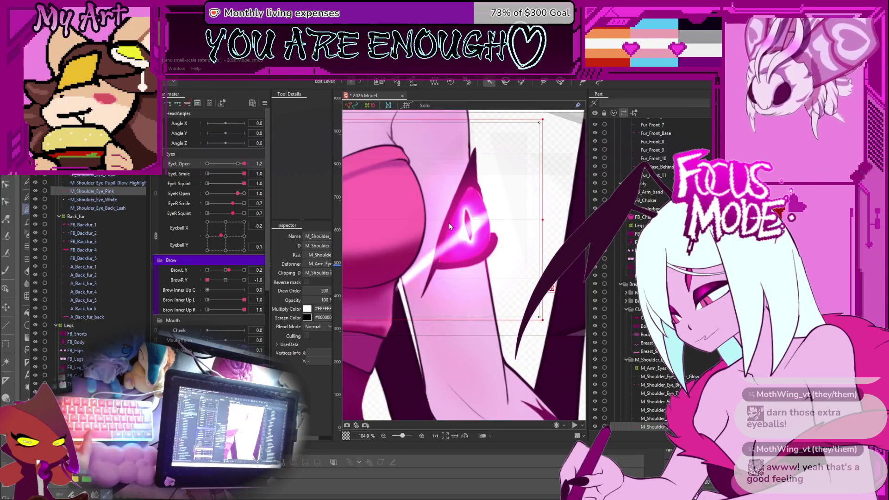
left_click_drag(447, 245, 448, 247)
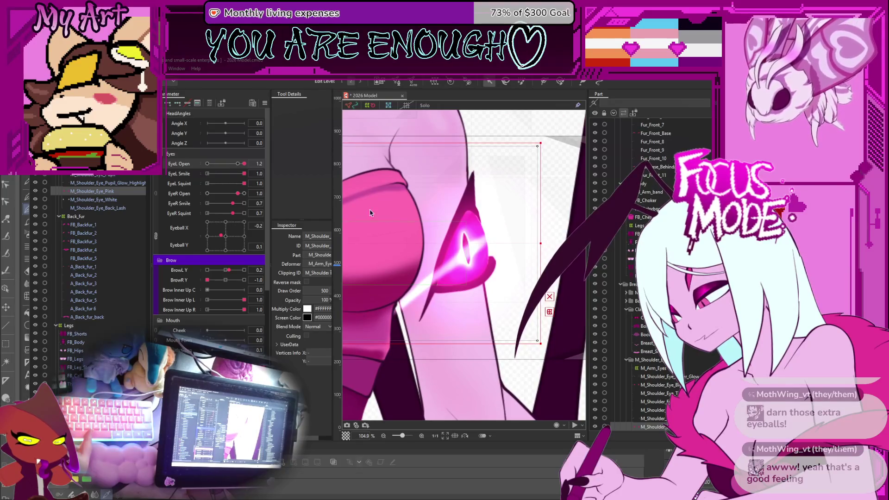
scroll(439, 212, "down", 3)
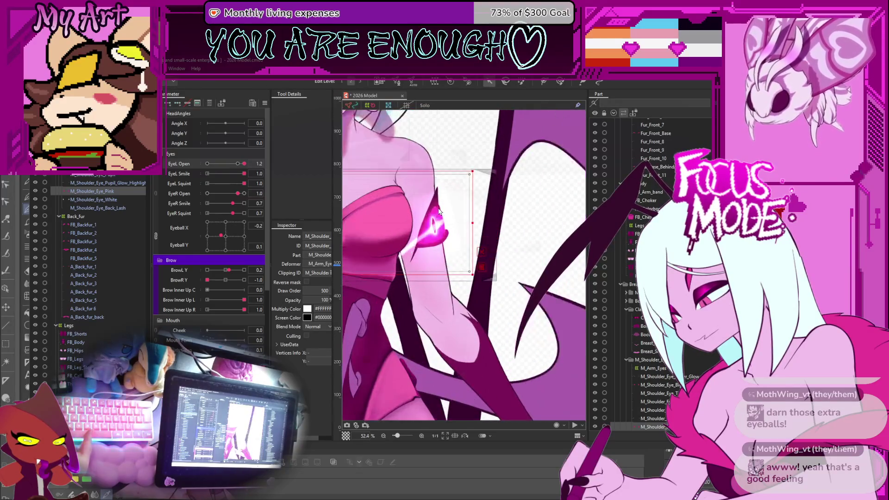
scroll(440, 211, "up", 2)
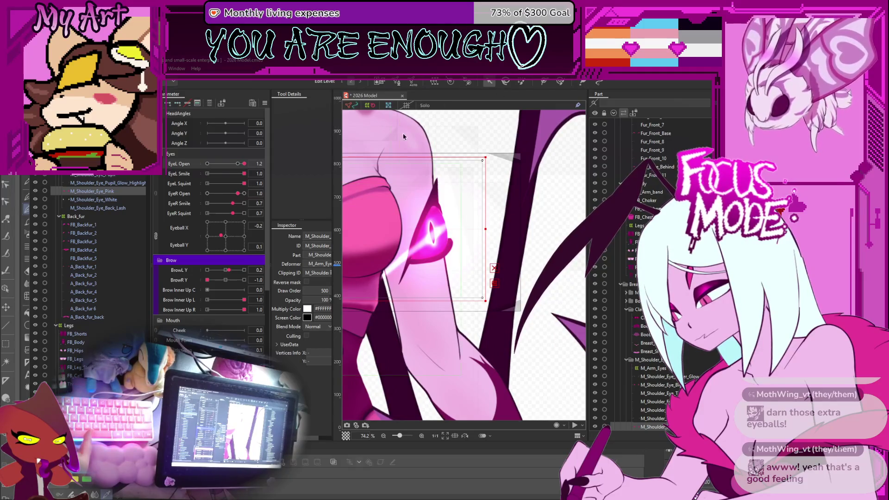
left_click_drag(433, 159, 457, 163)
left_click(132, 183)
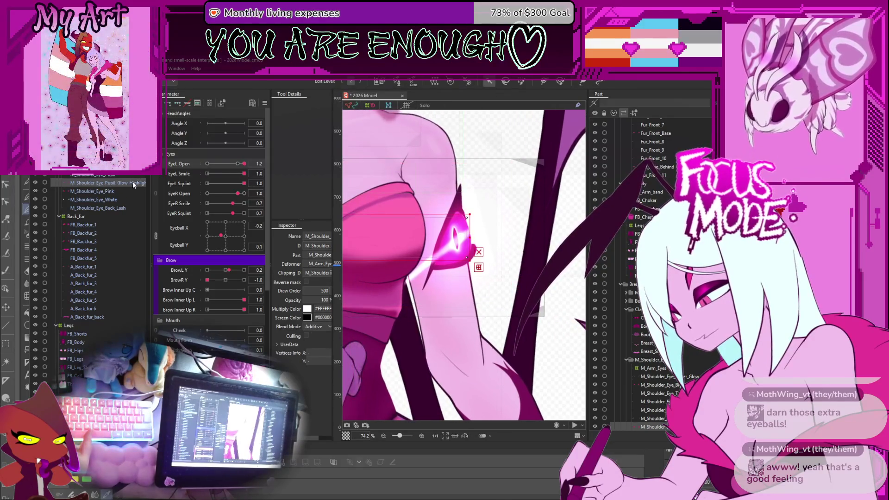
left_click(105, 200)
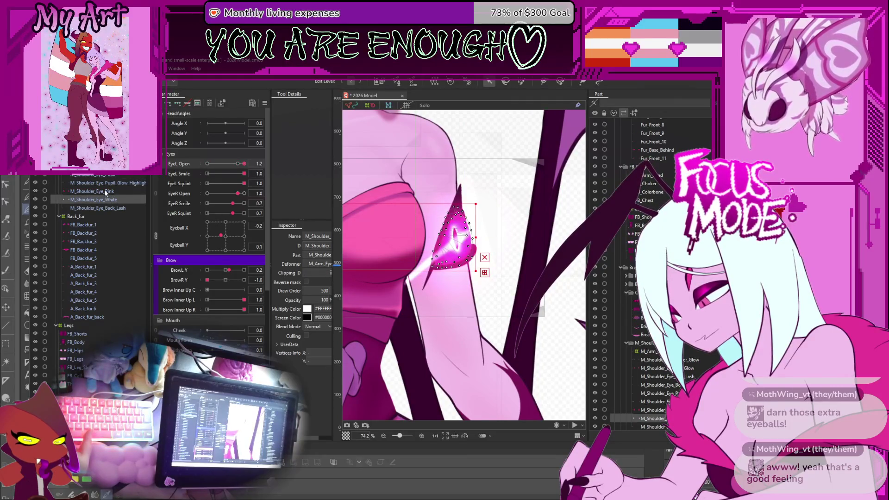
left_click(105, 192)
left_click(106, 183, "ctrl")
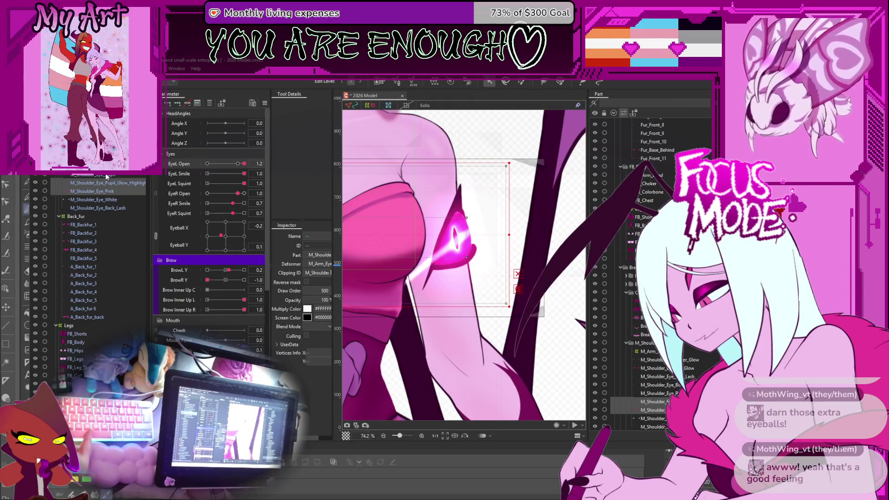
Step: Check the lash, glow and lower parts, then multi-select M_Shoulder_Eye_Pink and Pupil_Glow_Highlight
left_click(658, 385)
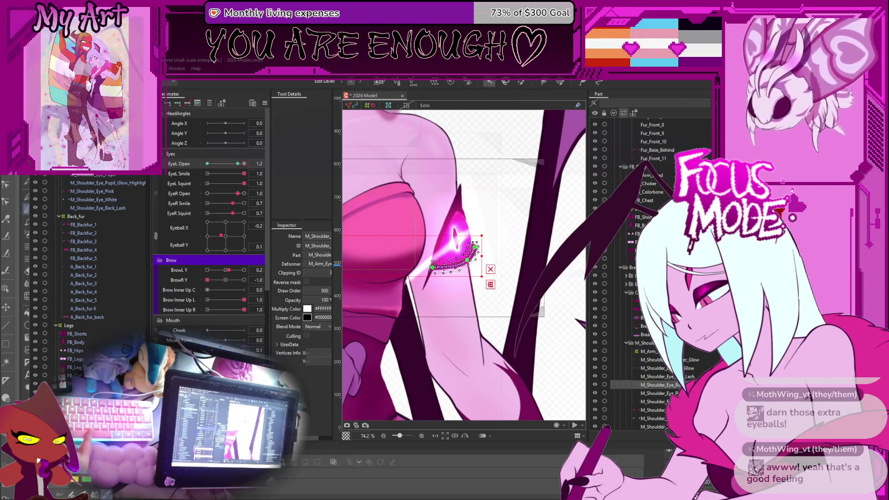
left_click(657, 377)
left_click(658, 368)
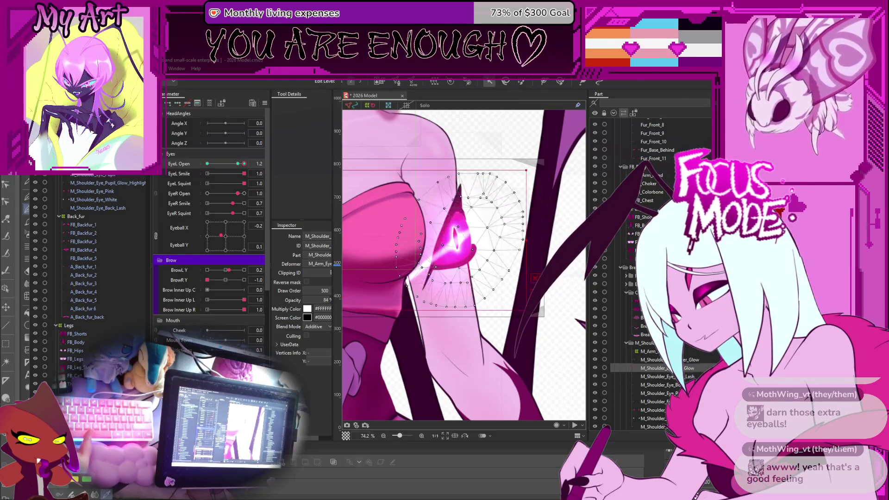
left_click(658, 360)
left_click(657, 385)
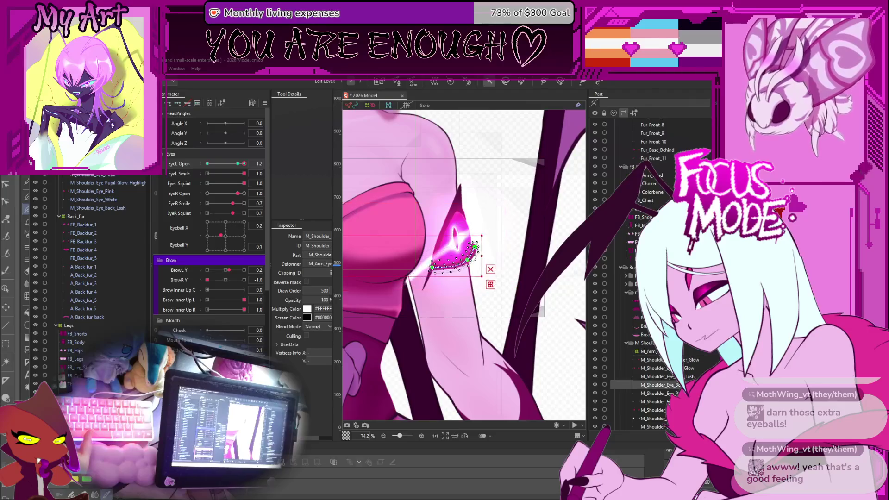
left_click(124, 190)
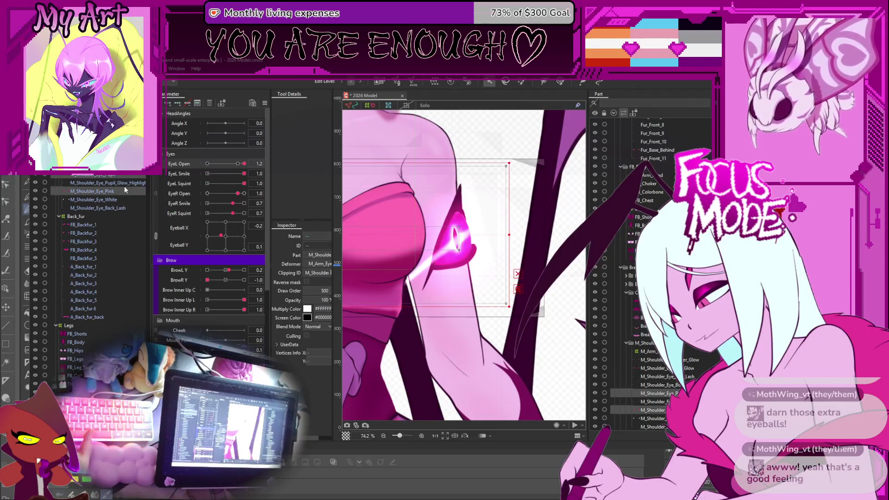
left_click(124, 190)
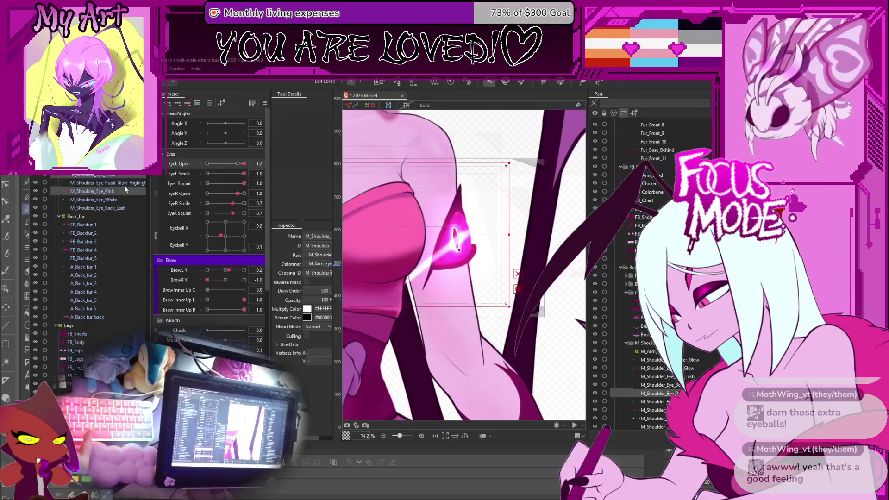
left_click(125, 184, "ctrl")
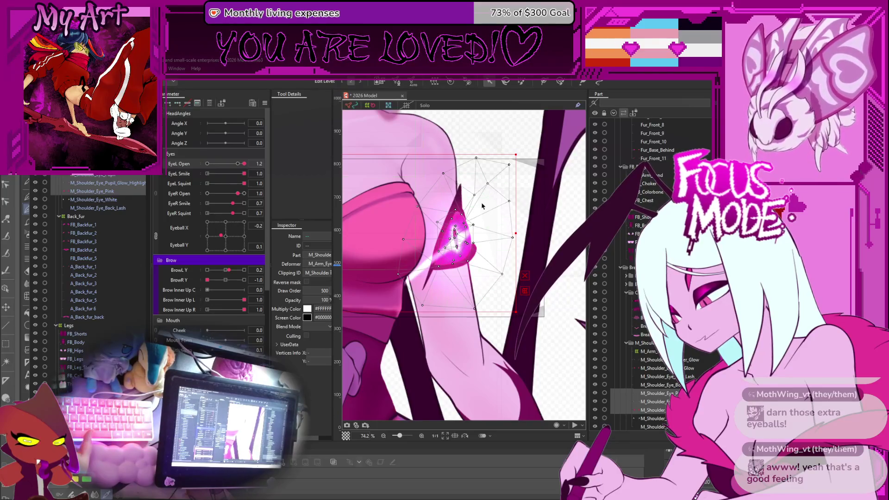
scroll(437, 225, "up", 4)
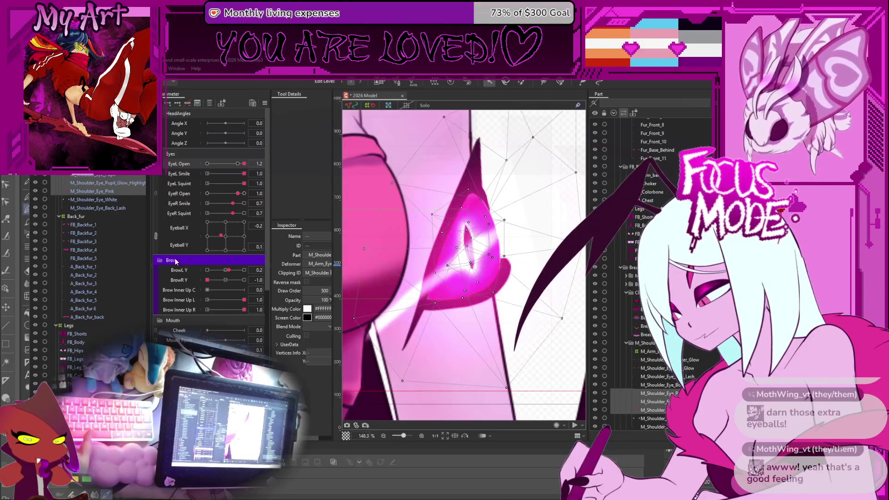
Step: Nudge a vertex near the M_Shoulder_Eye_Pink tip rightward, then select M_Shoulder_Eye_White
left_click(402, 181)
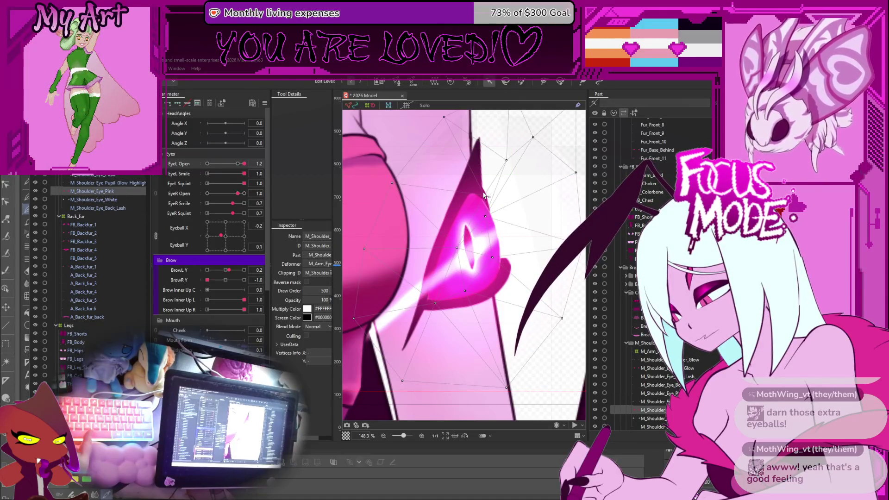
left_click_drag(485, 215, 495, 215)
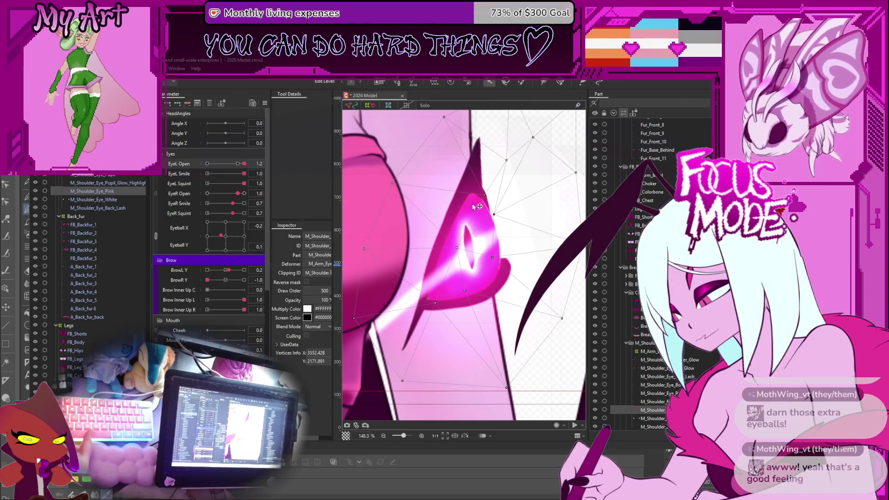
left_click(74, 201)
scroll(494, 222, "up", 2)
left_click_drag(493, 211, 481, 221)
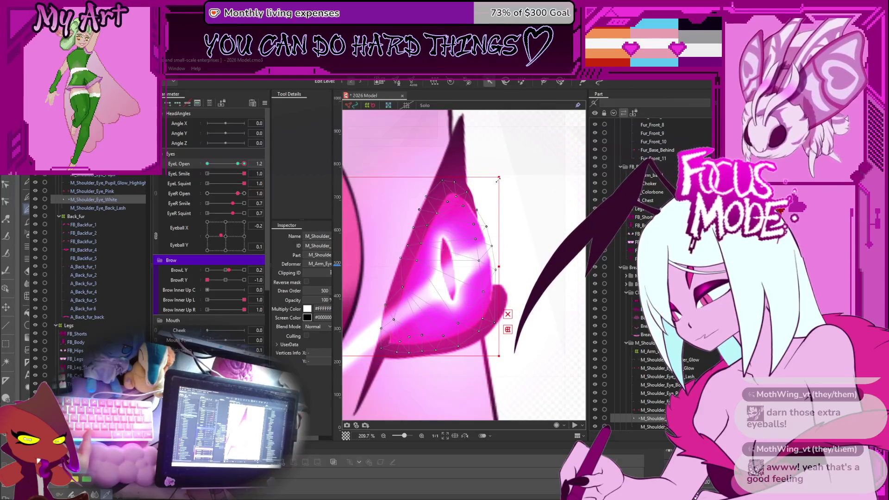
Step: Try a deform-brush push on the eye white's upper right, then undo it
left_click(561, 81)
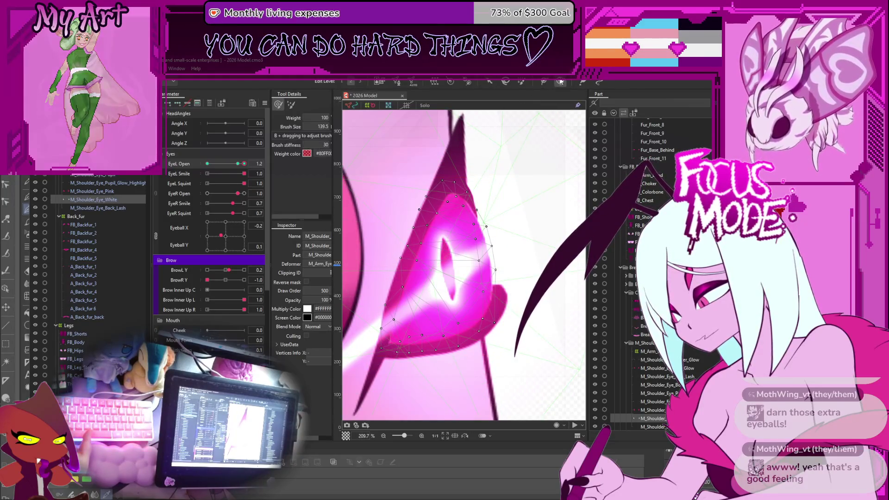
left_click(477, 199)
mouse_move(478, 201)
left_mouse_down()
mouse_move(502, 222)
mouse_move(493, 217)
left_mouse_up()
key("ctrl+z")
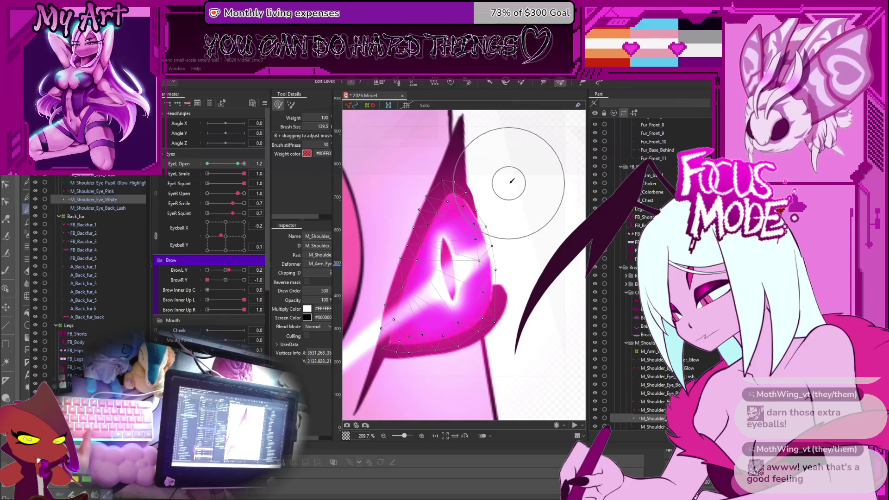
key("v")
scroll(510, 187, "down", 4)
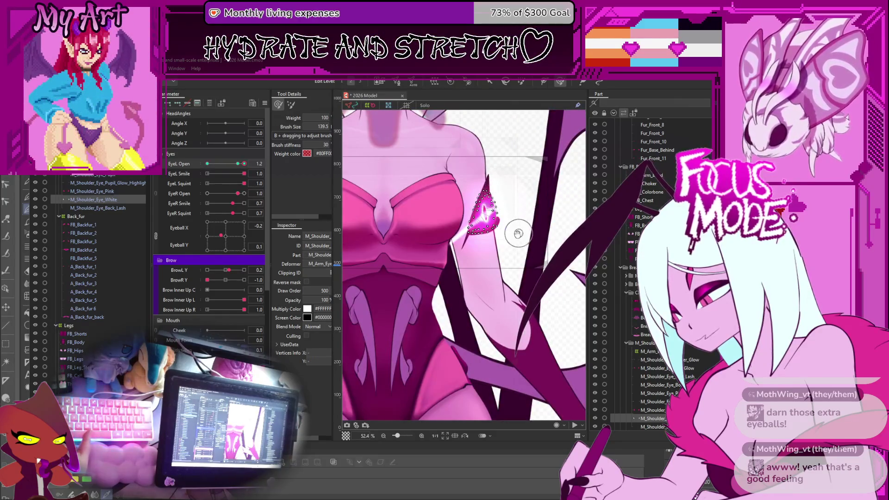
Step: Test EyeL Open at 1.0, split eyeball gaze into X and Y sliders, and save
key("v")
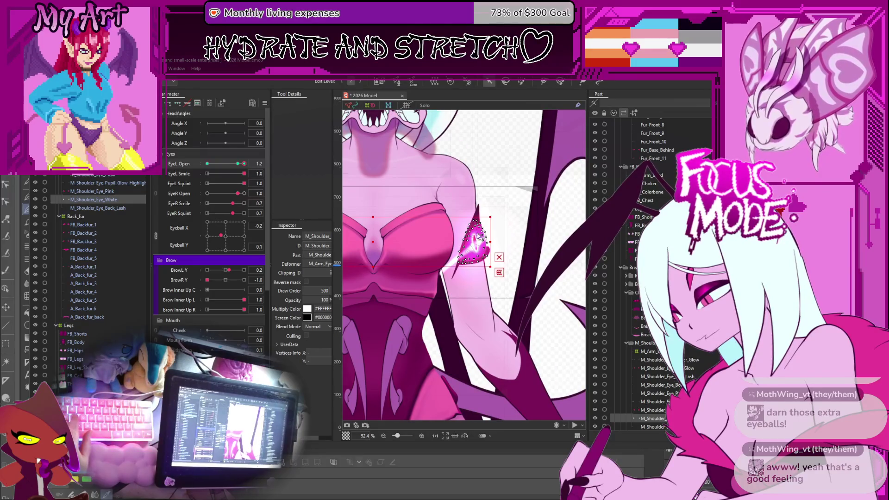
scroll(480, 237, "up", 3)
left_click_drag(243, 169, 241, 172)
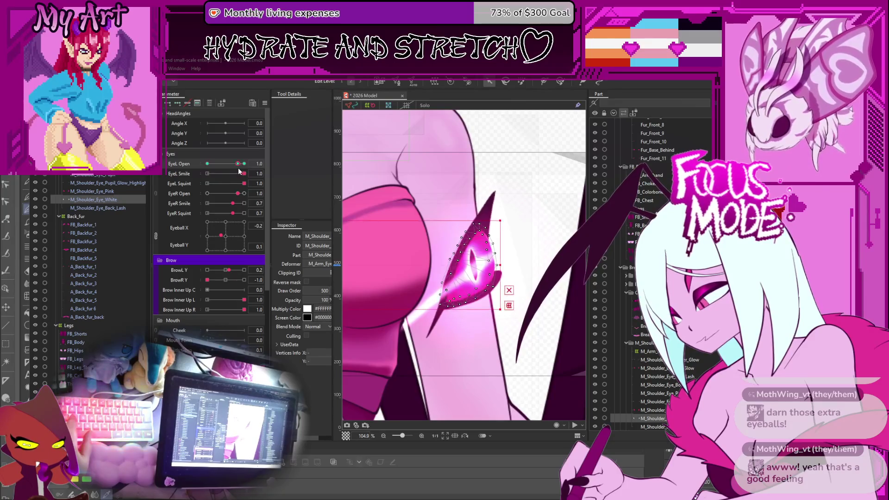
mouse_move(221, 236)
left_mouse_down()
mouse_move(232, 233)
mouse_move(173, 238)
left_mouse_up()
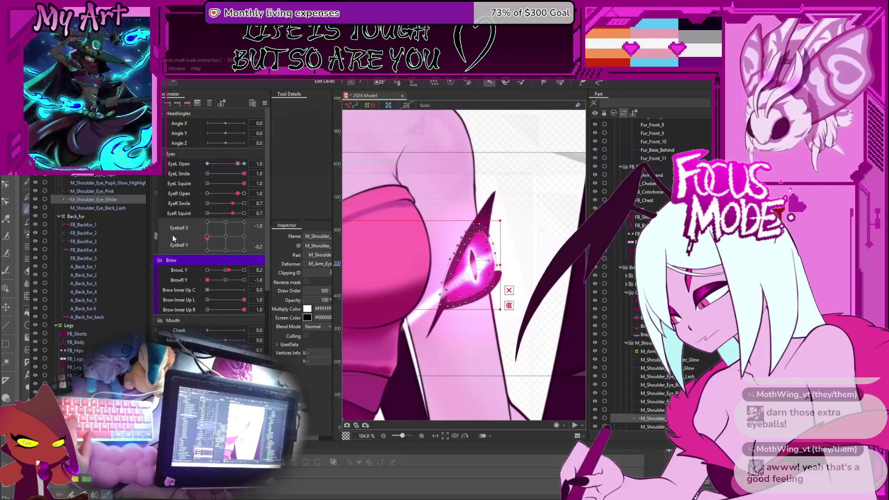
left_click(155, 236)
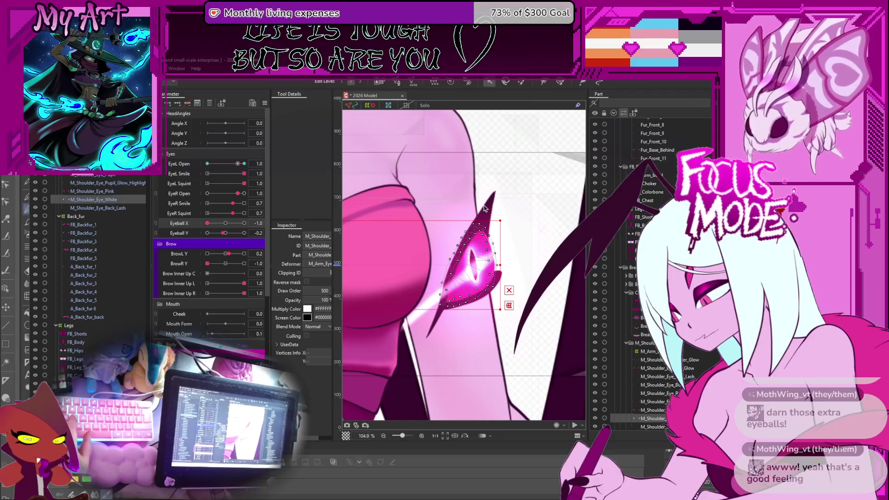
key("ctrl+s")
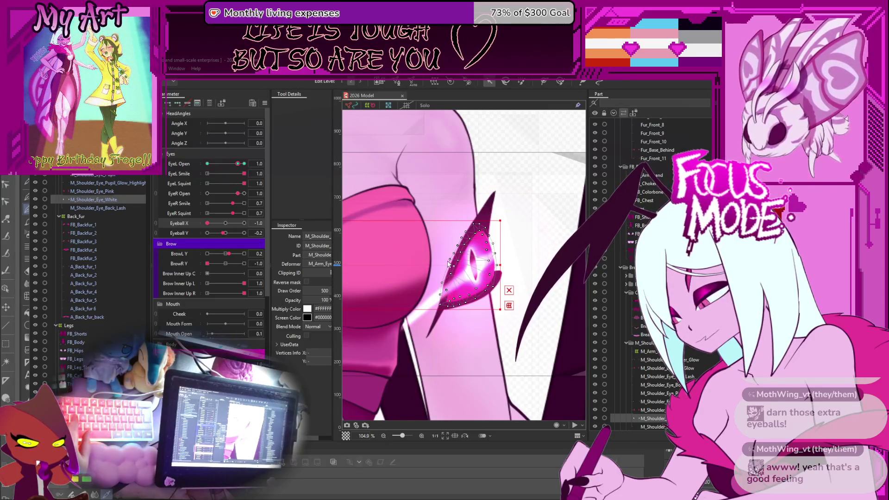
Step: Select the shoulder-eye layers from M_Shoulder_Eye_Back_Lash through the glow layer
scroll(413, 224, "down", 5)
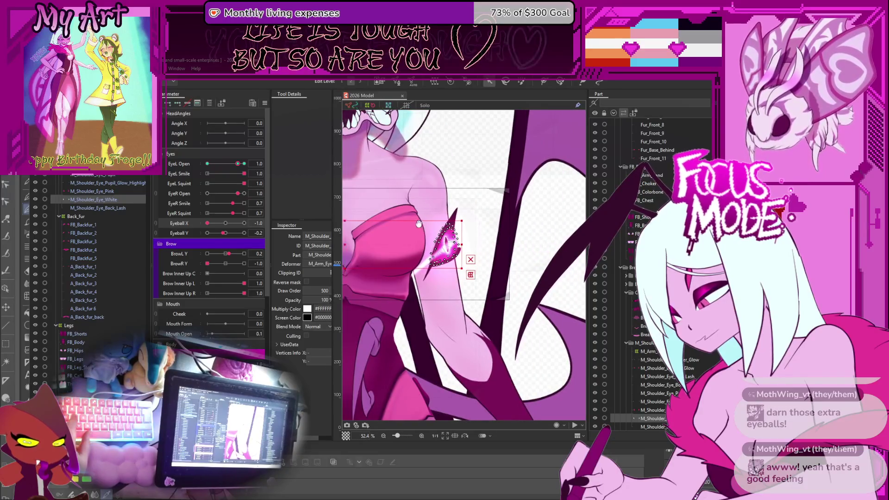
left_click_drag(445, 224, 464, 219)
left_click(122, 208)
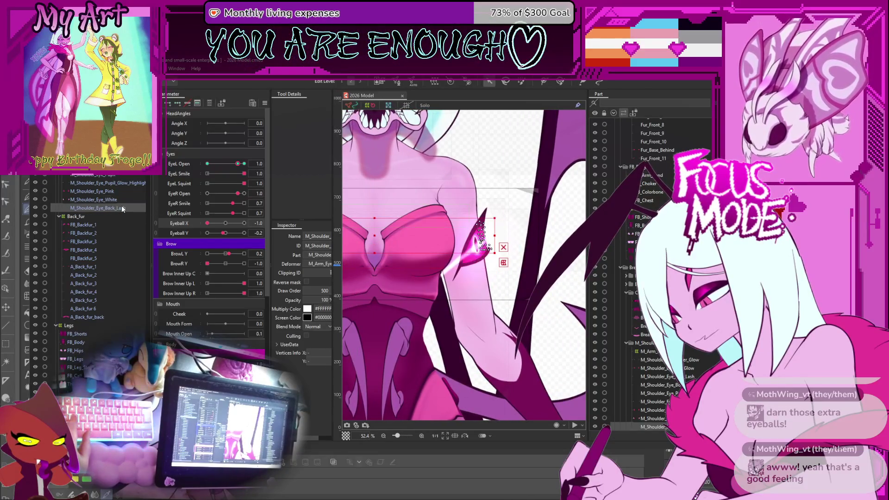
left_click(657, 360, "shift")
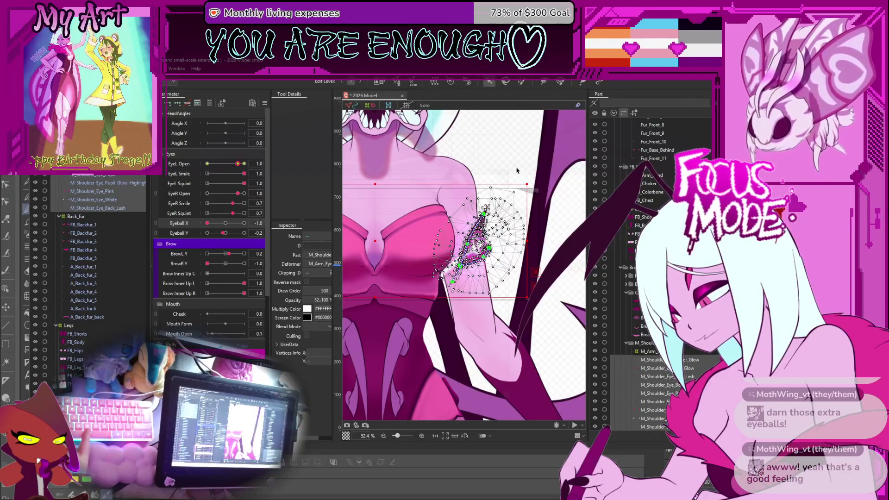
Step: Erase the left shoulder eye's mesh vertices in Mesh Edit and confirm
scroll(427, 184, "down", 5)
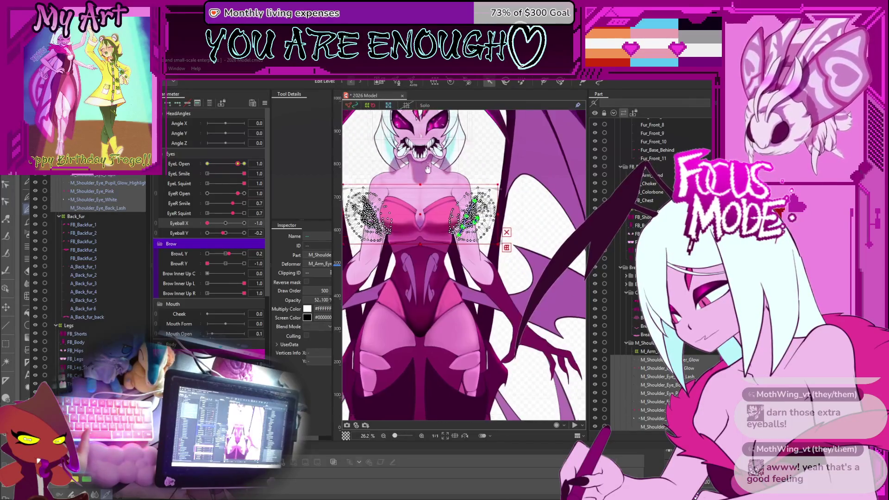
left_click_drag(428, 170, 444, 189)
left_click(395, 83)
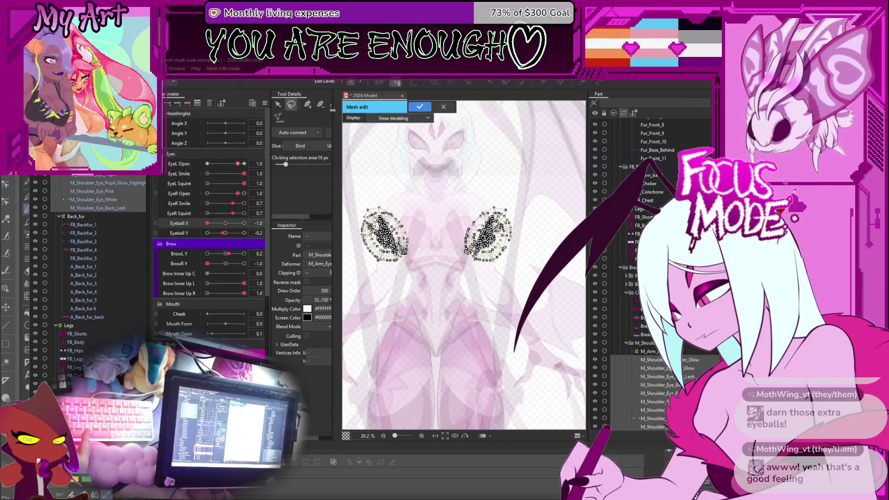
left_click_drag(333, 110, 347, 110)
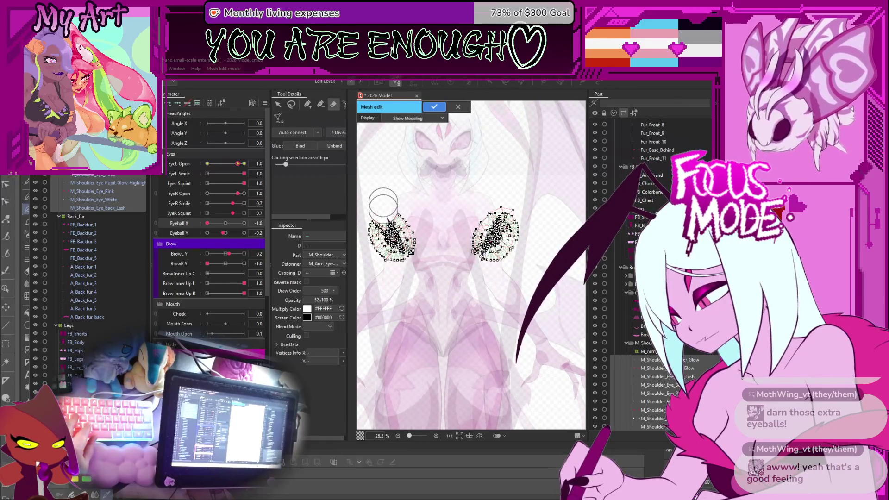
left_click_drag(388, 218, 391, 234)
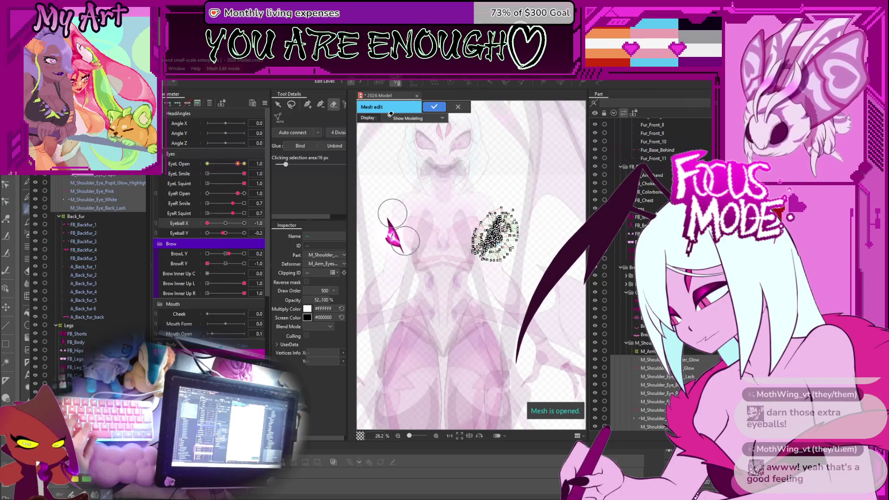
left_click(434, 107)
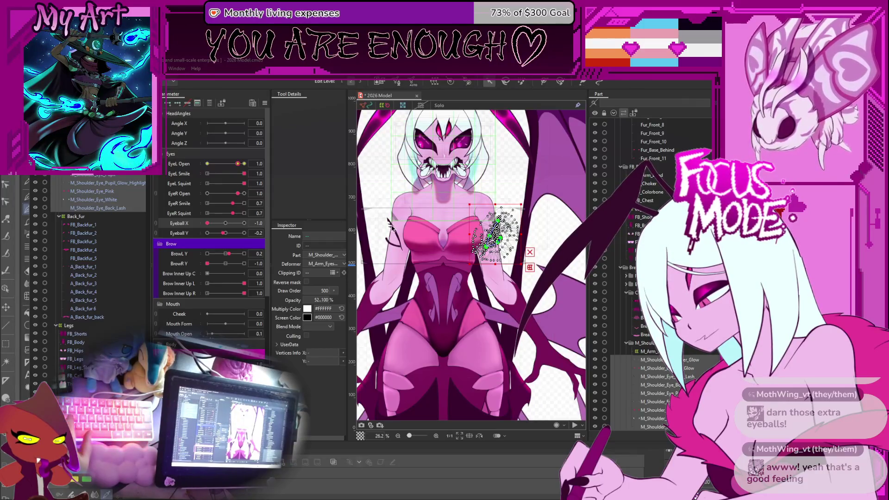
Step: Select the M_Arm_Eyes warp deformer, check its grid points, and select its art meshes
scroll(391, 227, "up", 3)
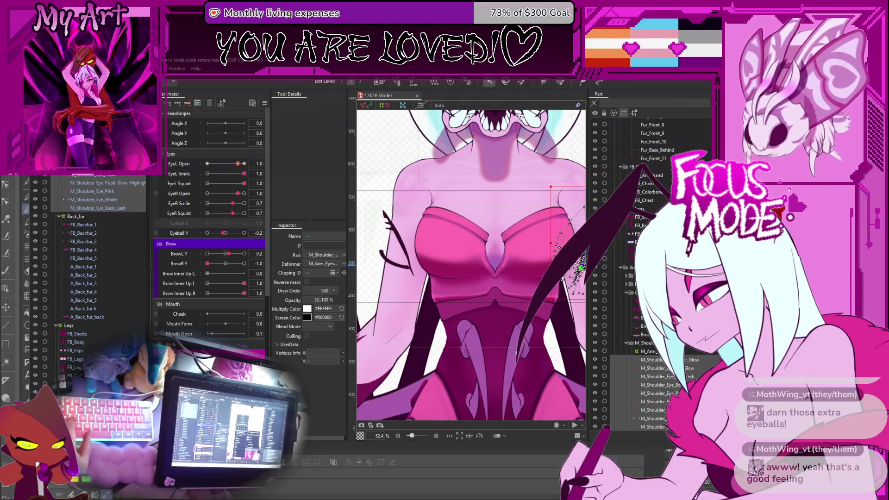
left_click(109, 200)
left_click(109, 175)
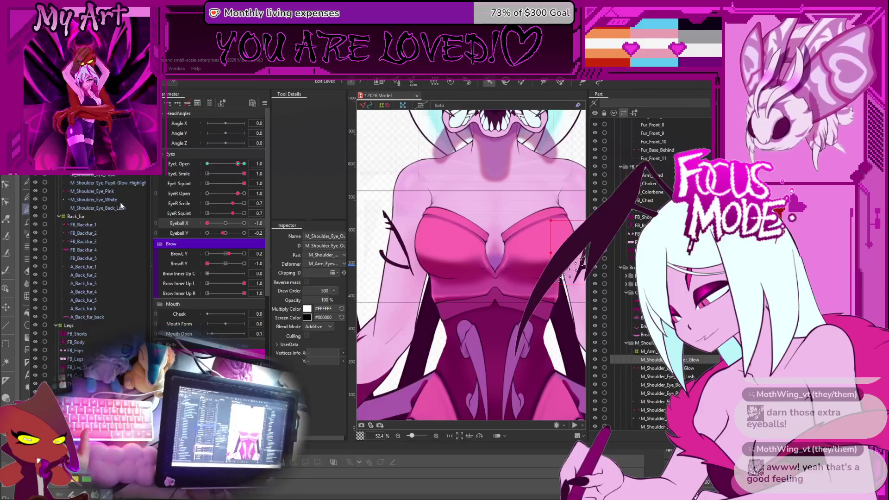
left_click(488, 262)
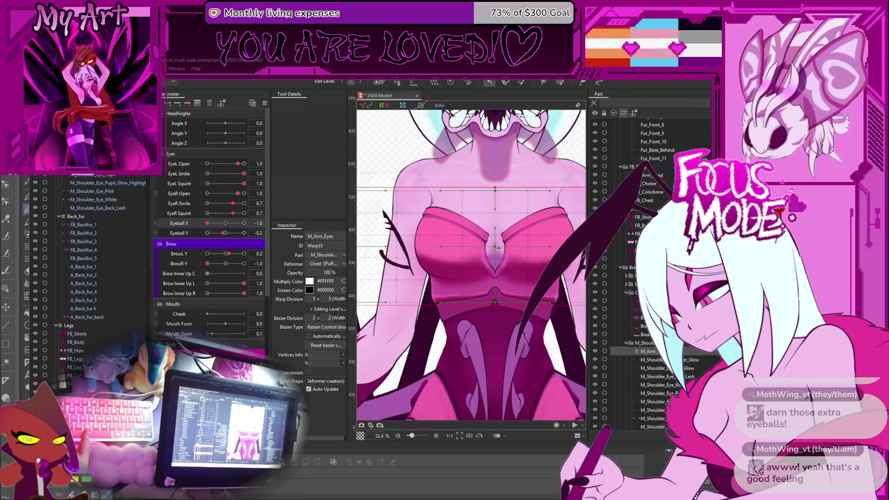
key("ctrl+a")
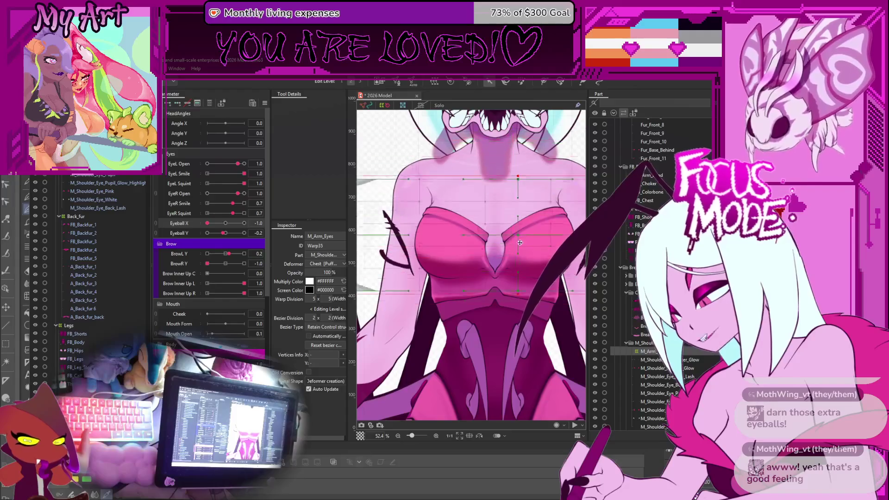
left_click(493, 248)
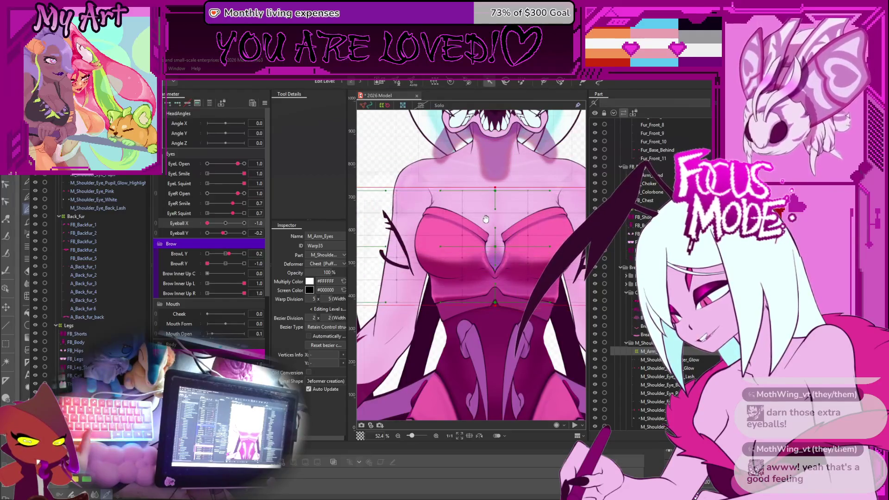
left_click_drag(485, 262, 445, 274)
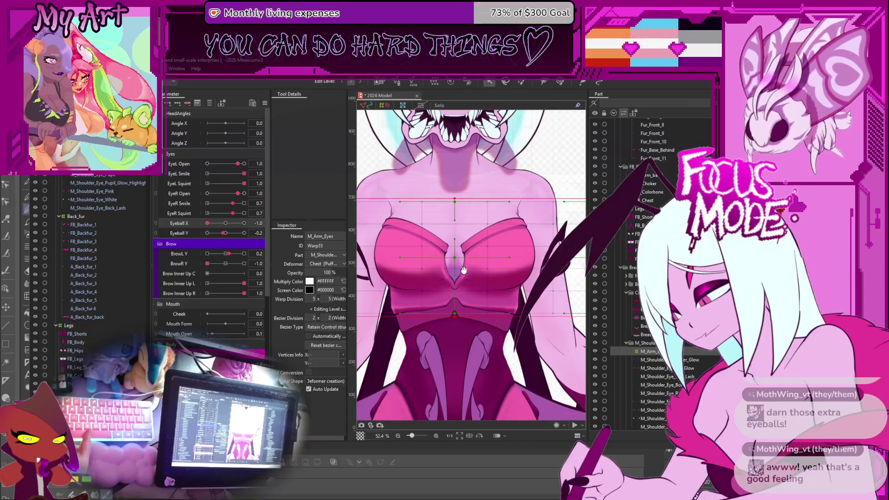
left_click(493, 284)
left_click_drag(509, 269, 544, 268)
Step: Erase the left shoulder-eye mesh again, confirm, and select FB_Backfur_4
scroll(512, 266, "down", 3)
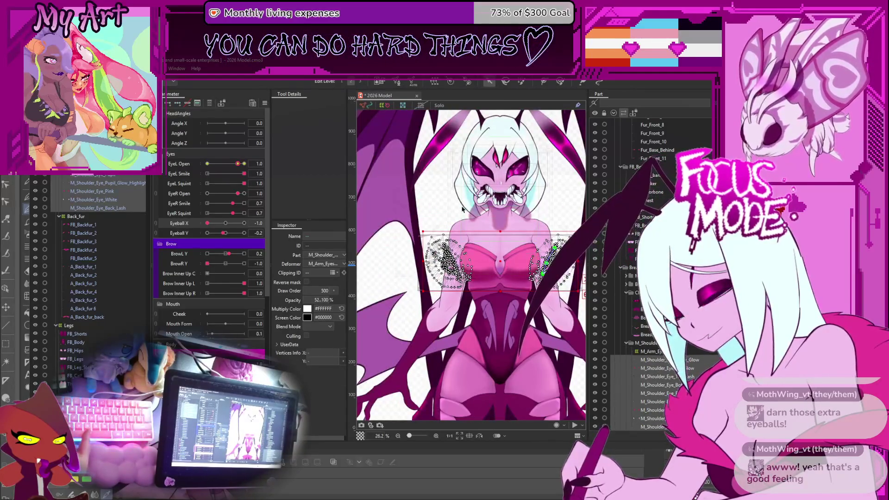
left_click(397, 82)
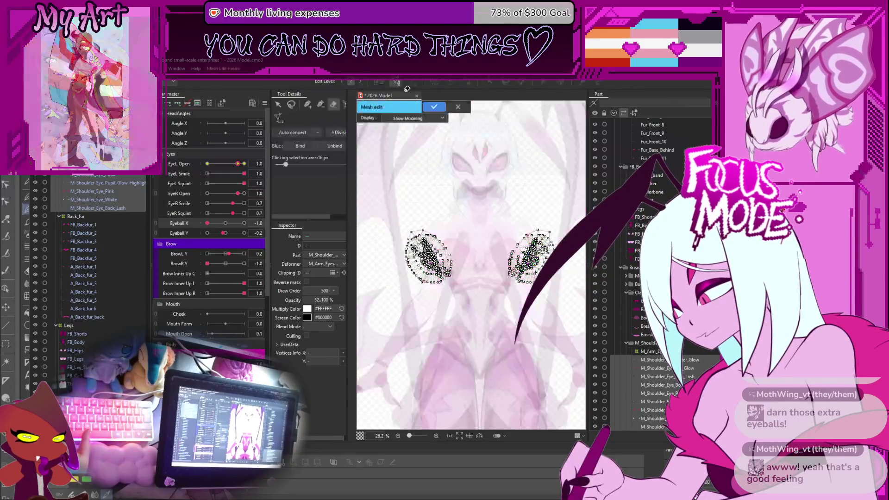
mouse_move(422, 191)
left_mouse_down()
mouse_move(408, 217)
mouse_move(431, 259)
mouse_move(423, 225)
mouse_move(451, 272)
left_mouse_up()
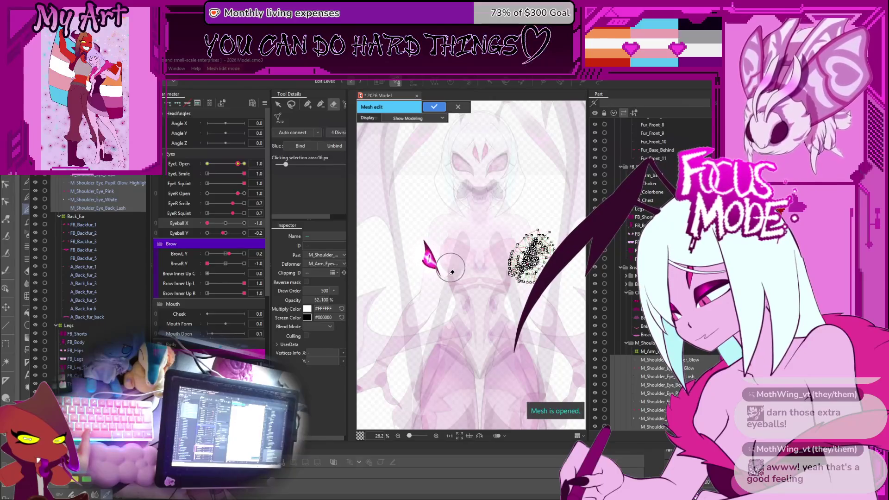
left_click(433, 108)
left_click_drag(480, 227, 456, 219)
left_click(530, 211)
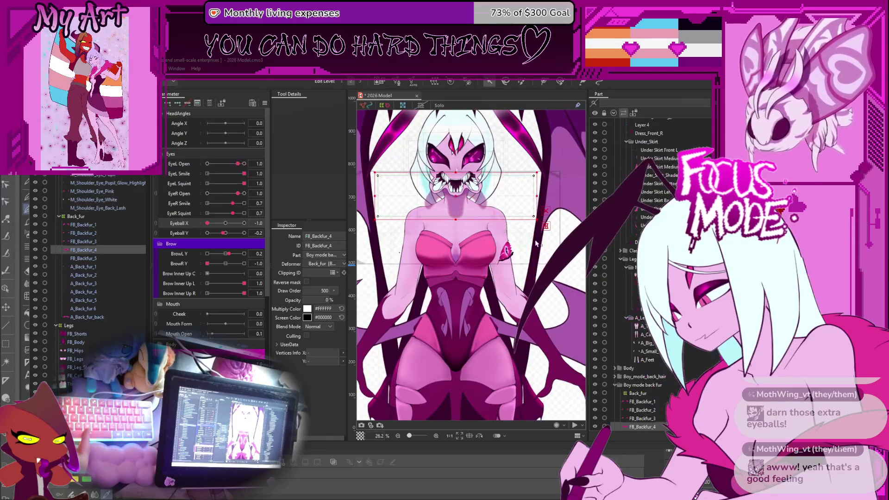
scroll(518, 257, "up", 5)
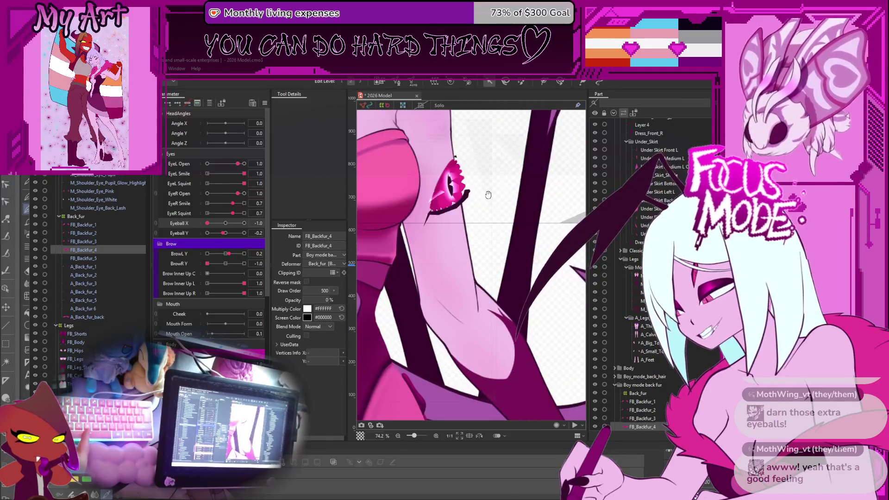
left_click(513, 209)
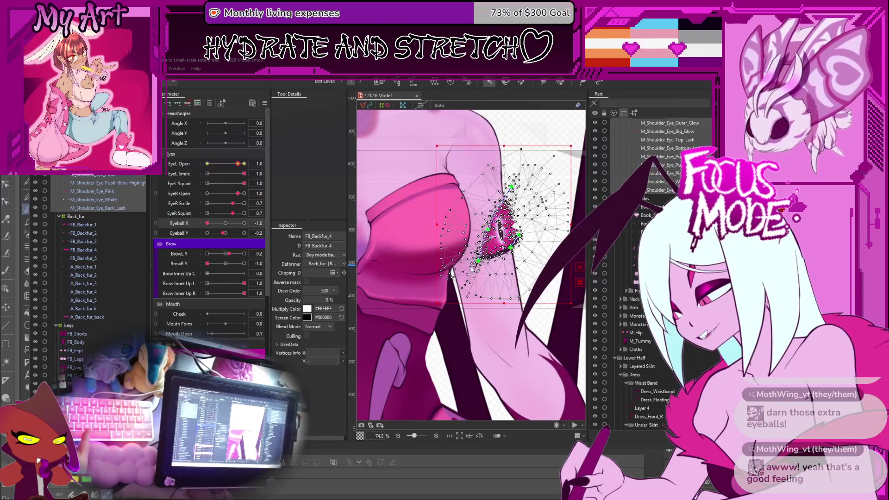
left_click(490, 273)
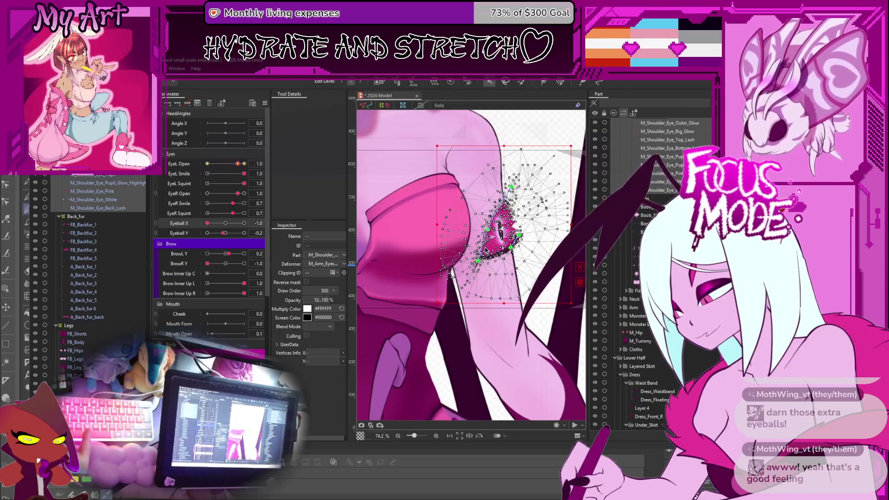
scroll(482, 240, "left", 3)
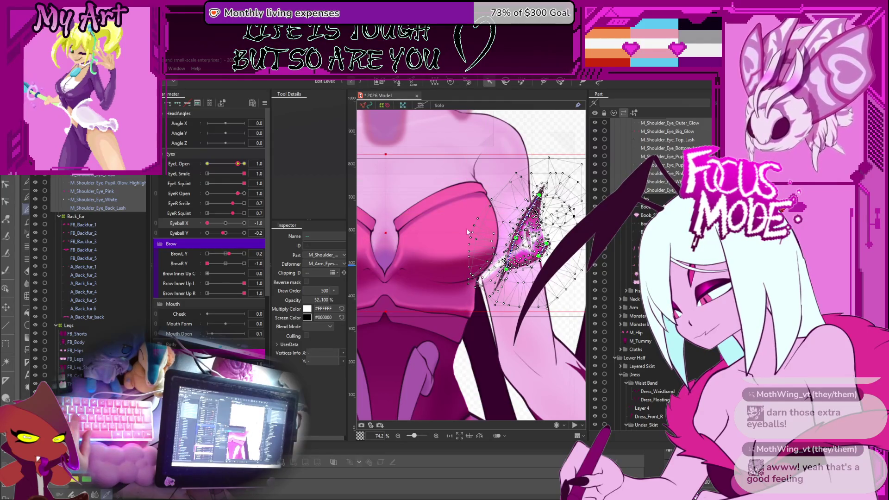
scroll(466, 227, "down", 3)
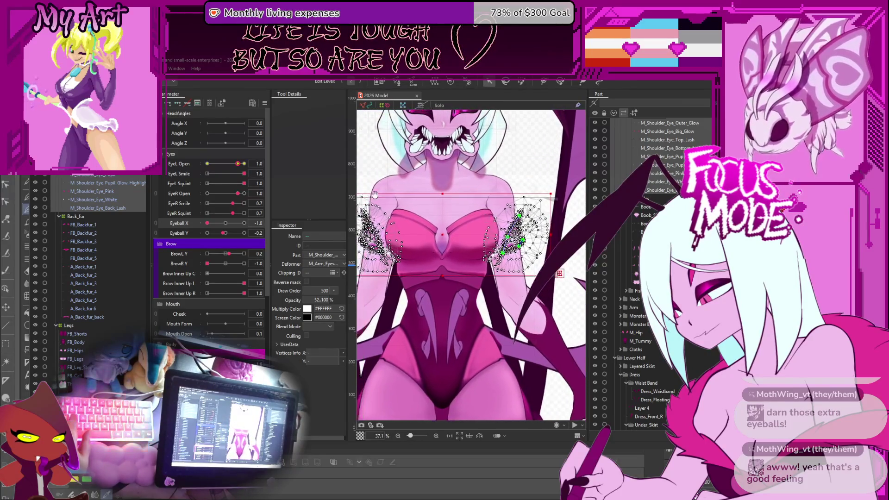
left_click(514, 239)
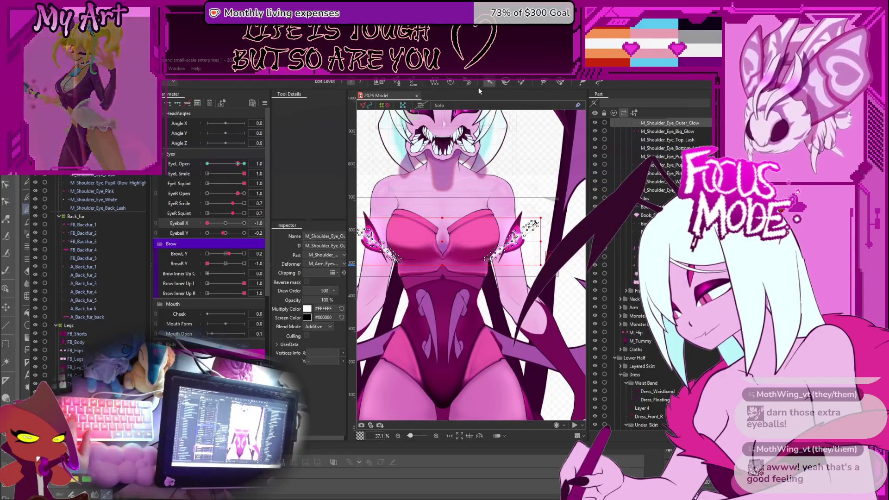
Step: Erase the left shoulder eye's outer-glow mesh vertices and confirm
left_click(396, 82)
mouse_move(419, 230)
left_mouse_down()
mouse_move(398, 250)
mouse_move(405, 181)
left_mouse_up()
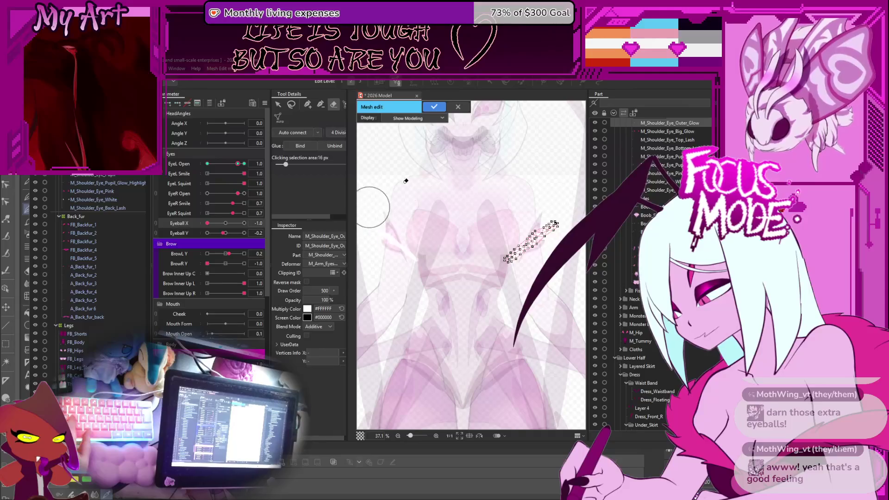
left_click(432, 109)
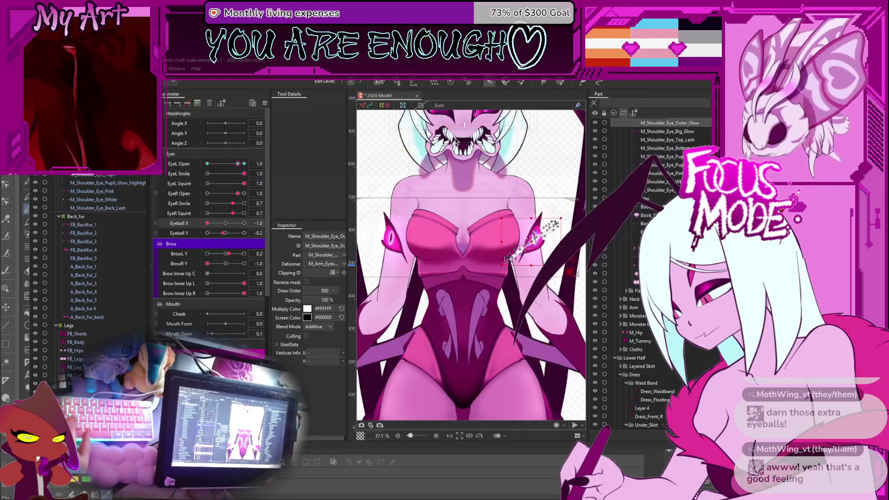
Step: Erase the left M_Shoulder_Eye_Big_Glow mesh, redoing it after an undo, then exit
left_click(666, 131)
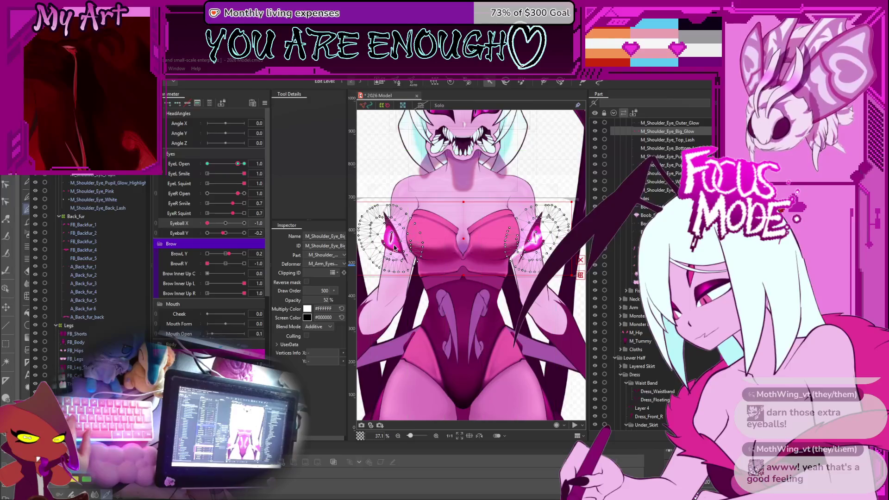
left_click(452, 82)
mouse_move(389, 196)
left_mouse_down()
mouse_move(395, 260)
mouse_move(374, 241)
left_mouse_up()
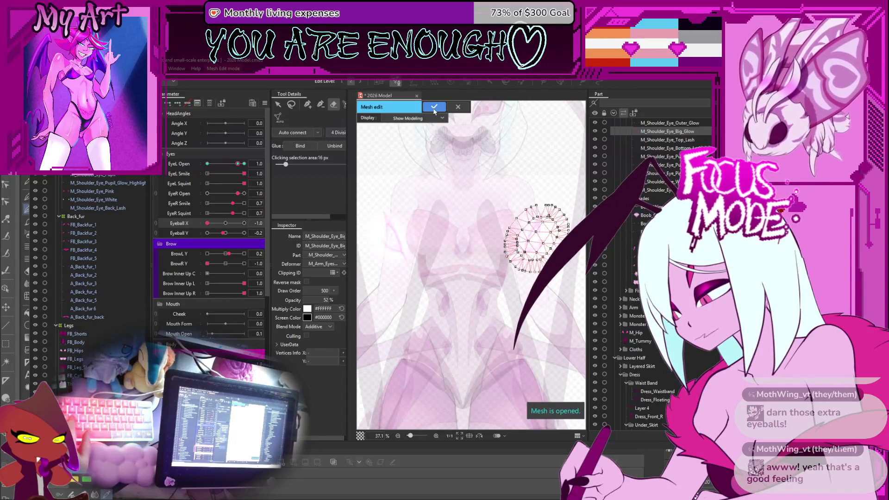
key("ctrl+z")
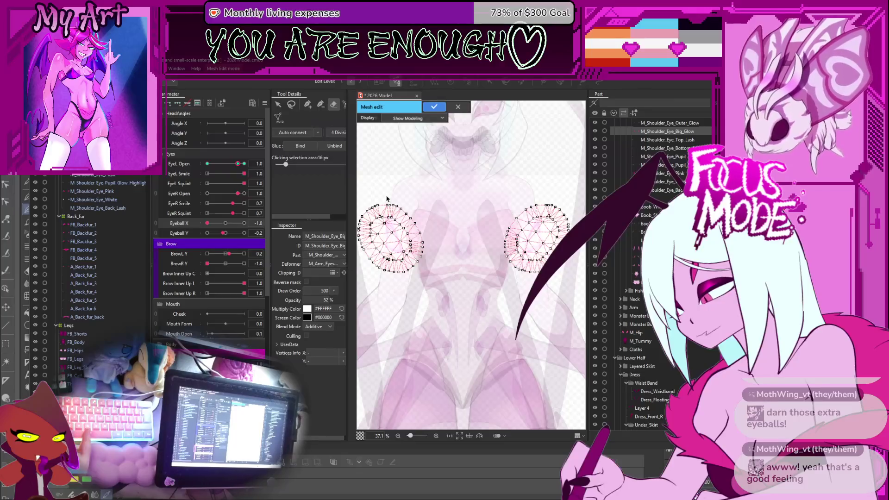
mouse_move(383, 199)
left_mouse_down()
mouse_move(377, 268)
mouse_move(408, 258)
mouse_move(373, 204)
mouse_move(413, 249)
left_mouse_up()
scroll(473, 172, "up", 3)
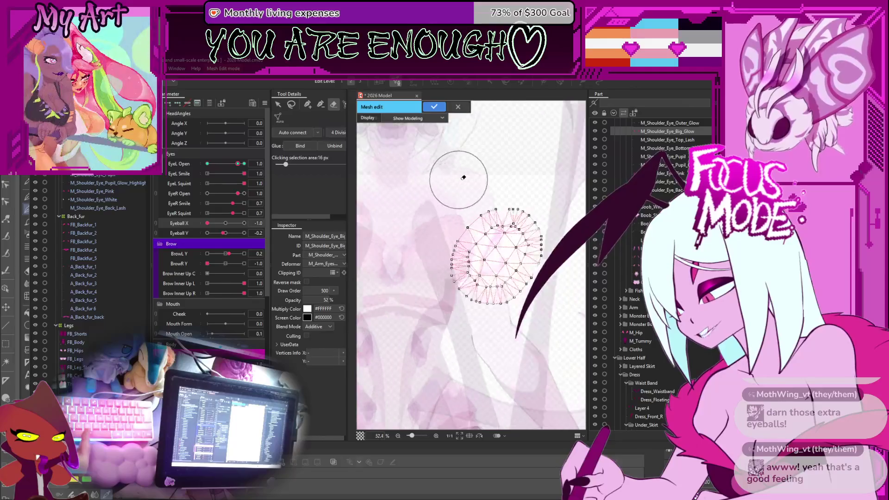
scroll(476, 181, "up", 2)
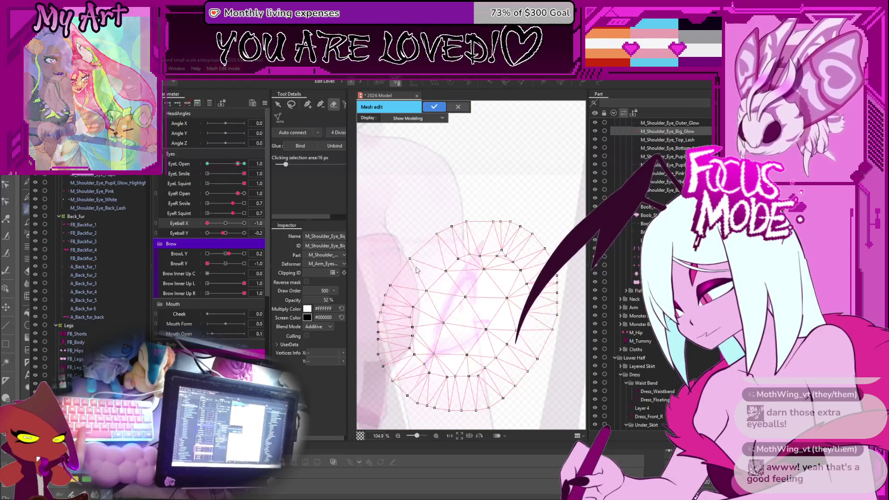
key("Return")
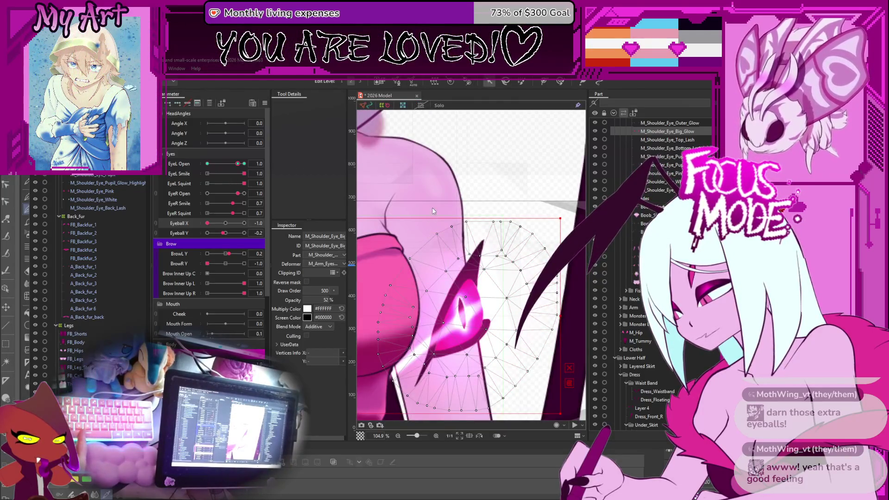
Step: Select both shoulder-eye meshes and erase the left one's vertices with Ctrl+E
left_click(461, 310)
left_click_drag(475, 220, 497, 231)
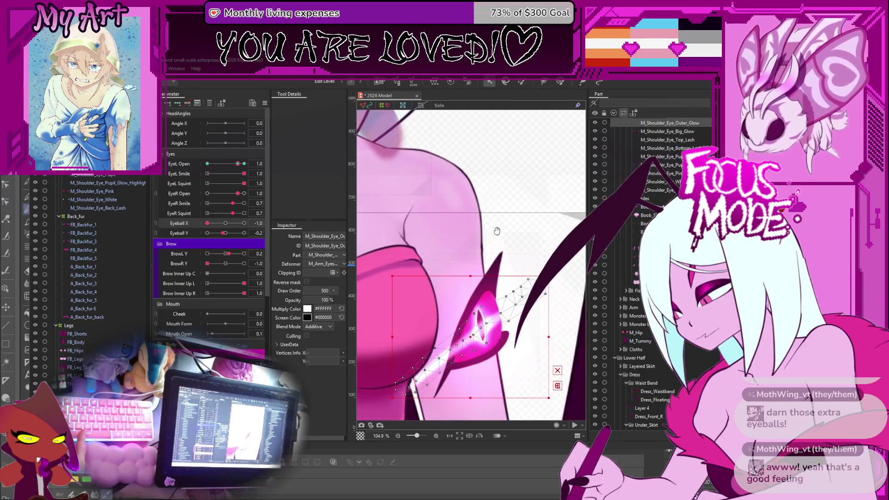
scroll(497, 231, "down", 6)
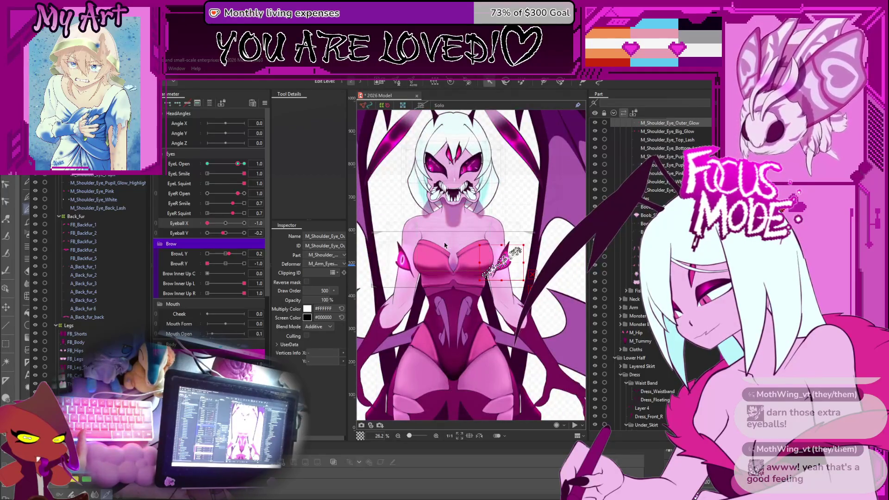
left_click(441, 247, "shift")
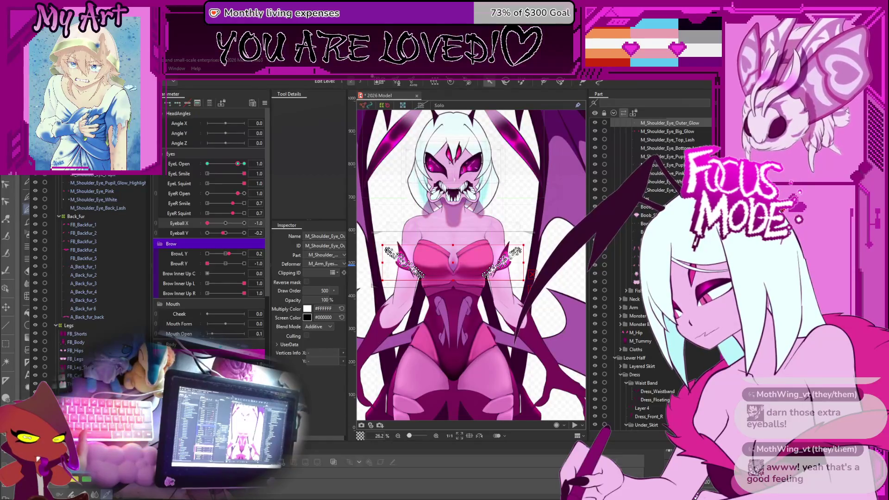
key("ctrl+e")
mouse_move(441, 254)
left_mouse_down()
mouse_move(377, 248)
mouse_move(376, 259)
mouse_move(428, 285)
left_mouse_up()
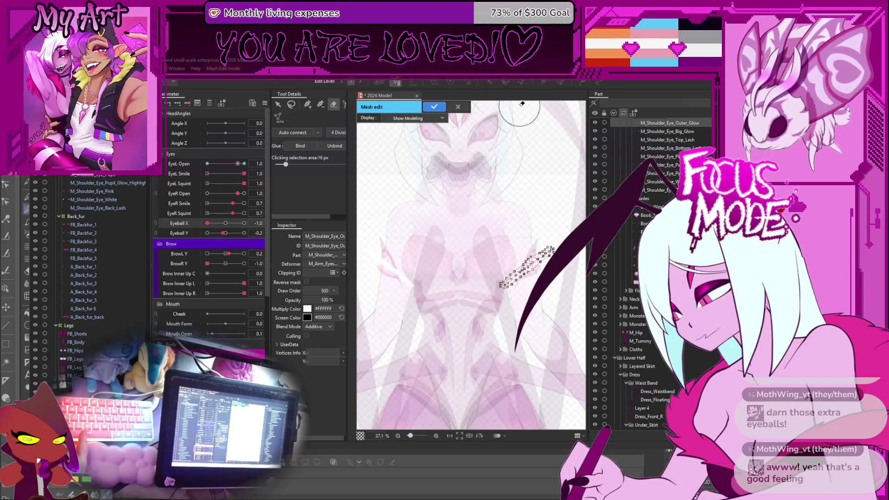
left_click(435, 107)
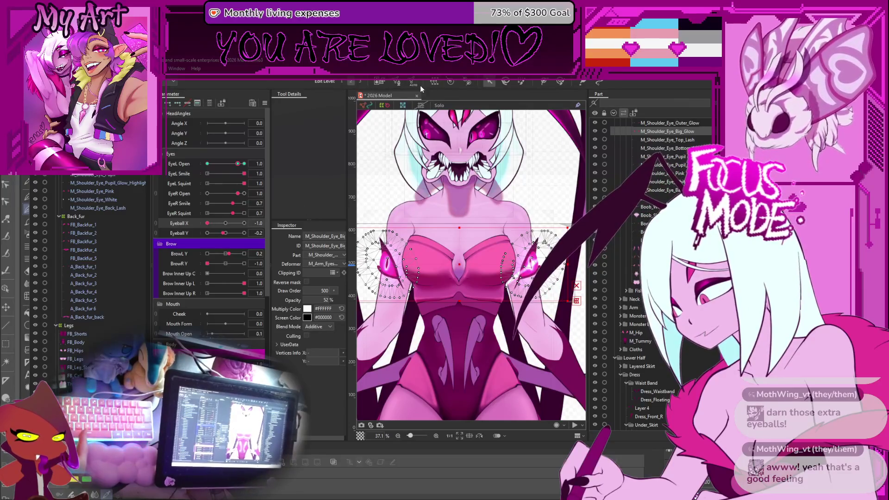
left_click(397, 84)
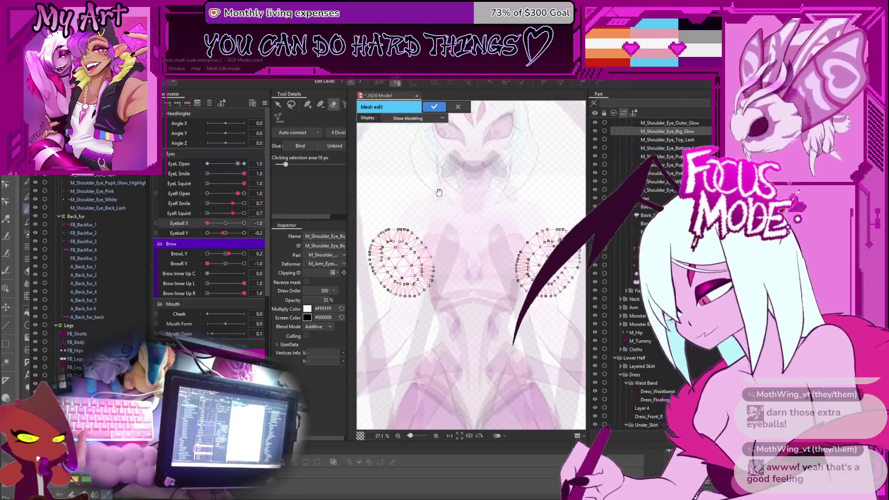
Step: Clear stray vertices, add a vertex at the glow mesh's top edge, and apply
mouse_move(399, 244)
left_mouse_down()
mouse_move(378, 258)
mouse_move(398, 269)
left_mouse_up()
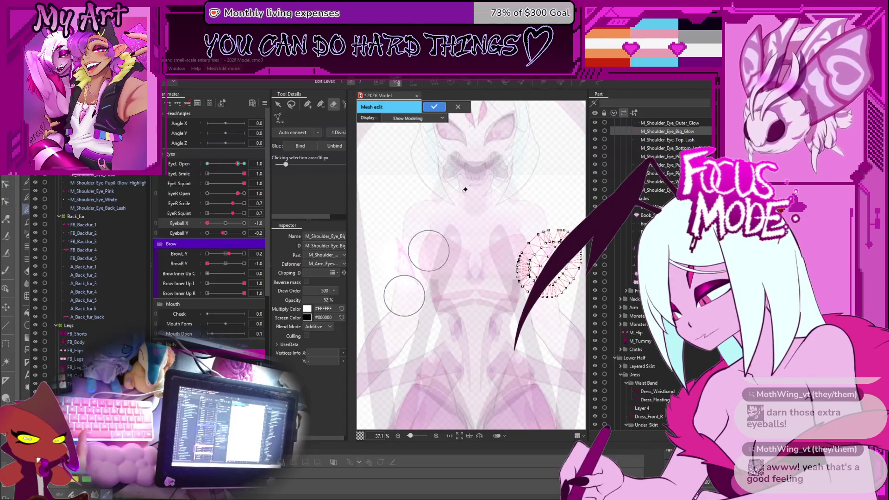
left_click_drag(460, 189, 397, 189)
scroll(469, 192, "up", 5)
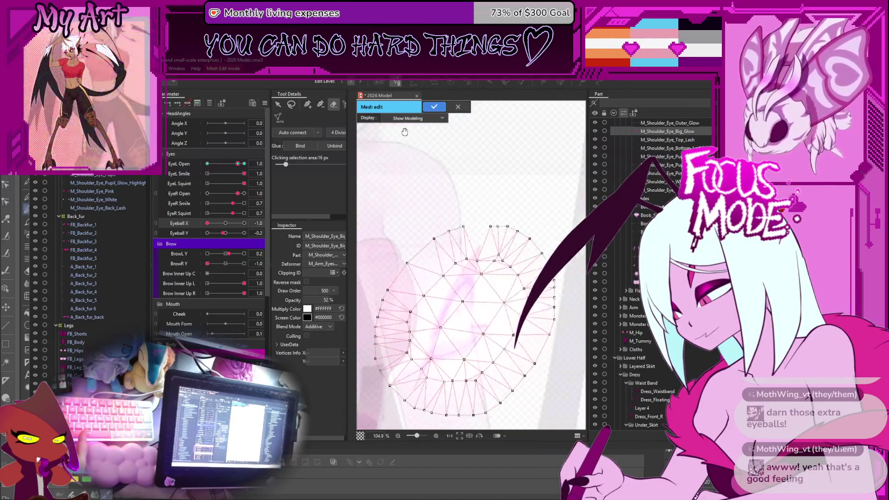
key("p")
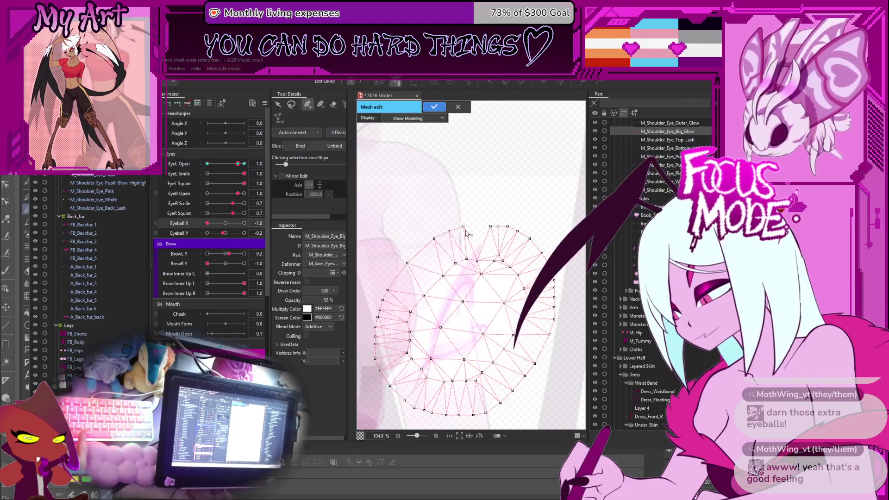
left_click(490, 227)
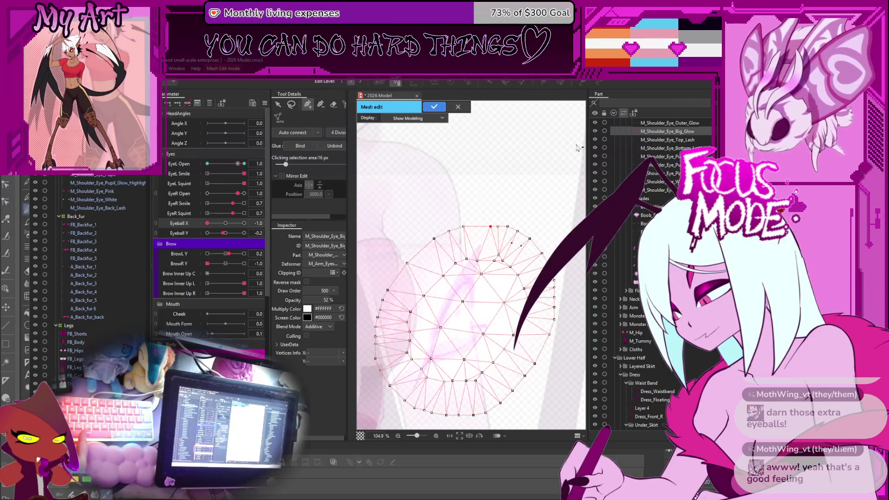
left_click(434, 107)
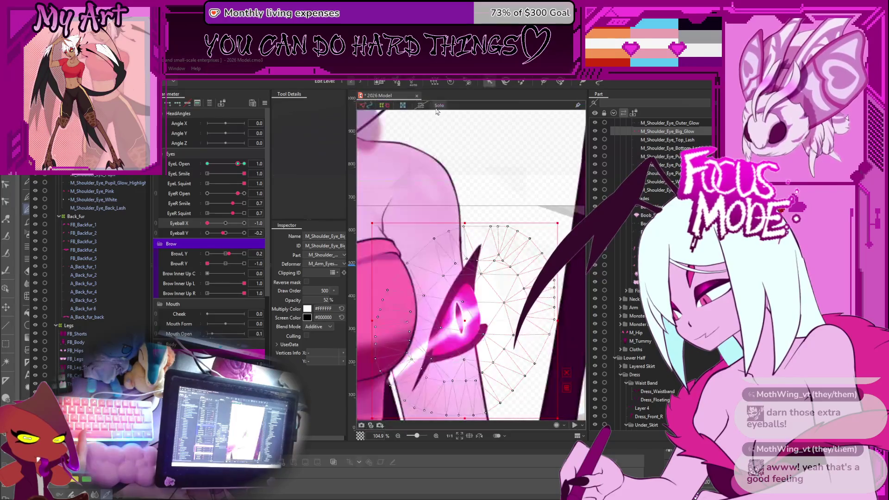
Step: Undo a trial move of the eye-glow mesh, then select M_Shoulder_Eye_Top_Lash
scroll(481, 209, "down", 5)
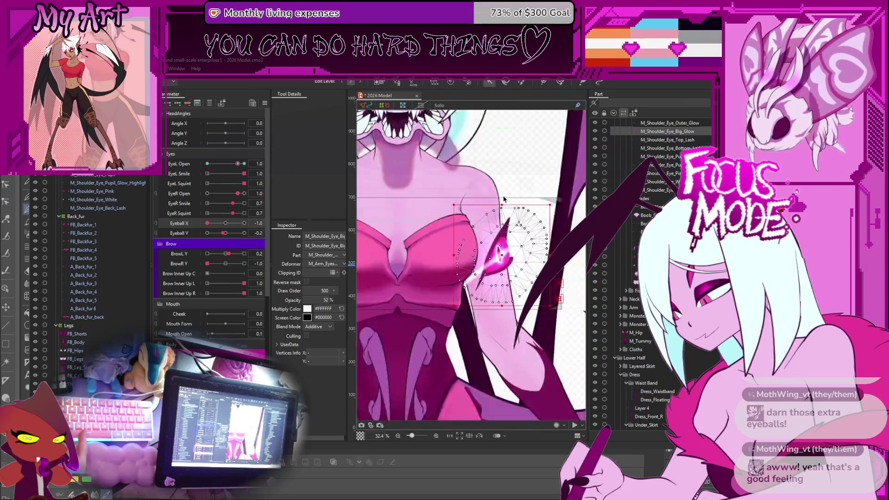
left_click_drag(475, 271, 523, 272)
scroll(389, 278, "up", 7)
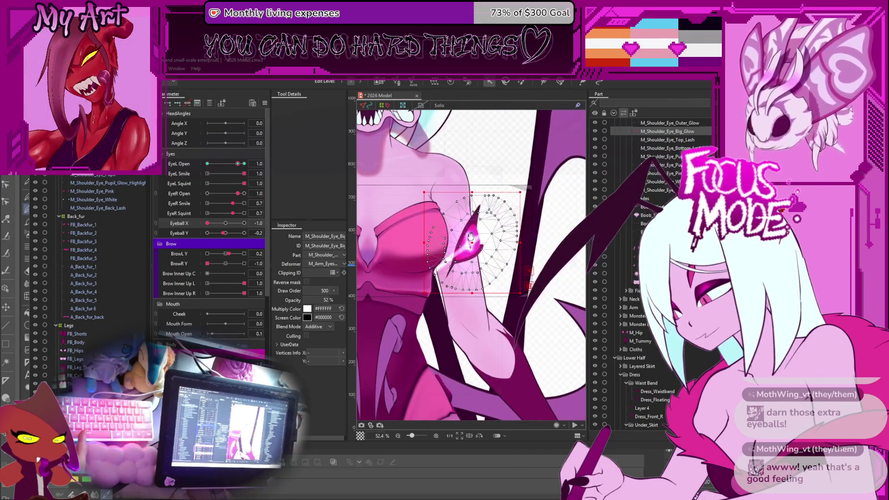
left_click_drag(425, 255, 430, 347)
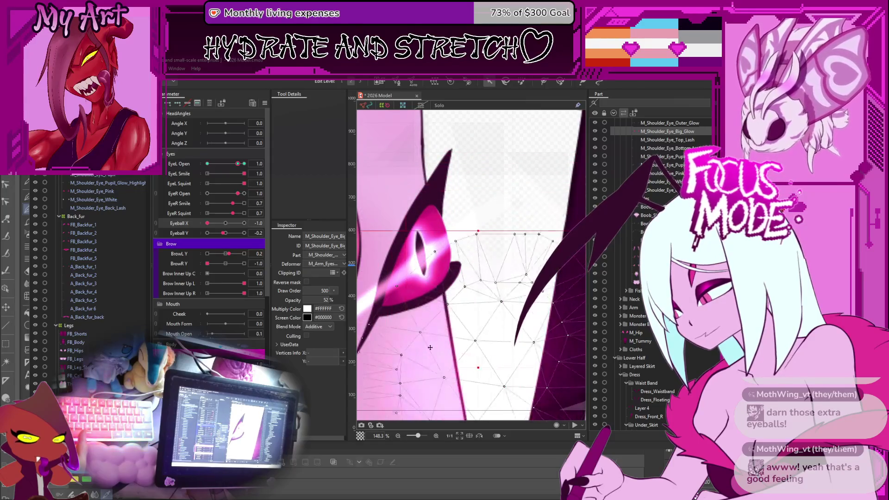
key("ctrl+z")
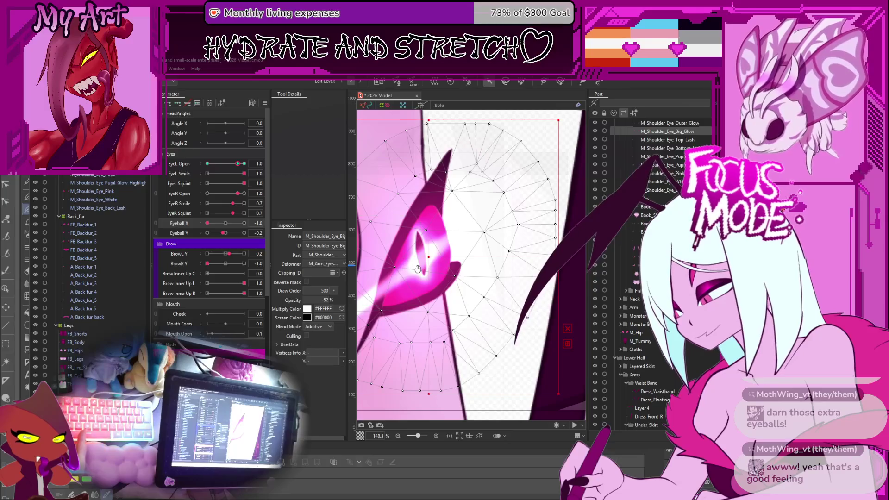
scroll(418, 269, "down", 9)
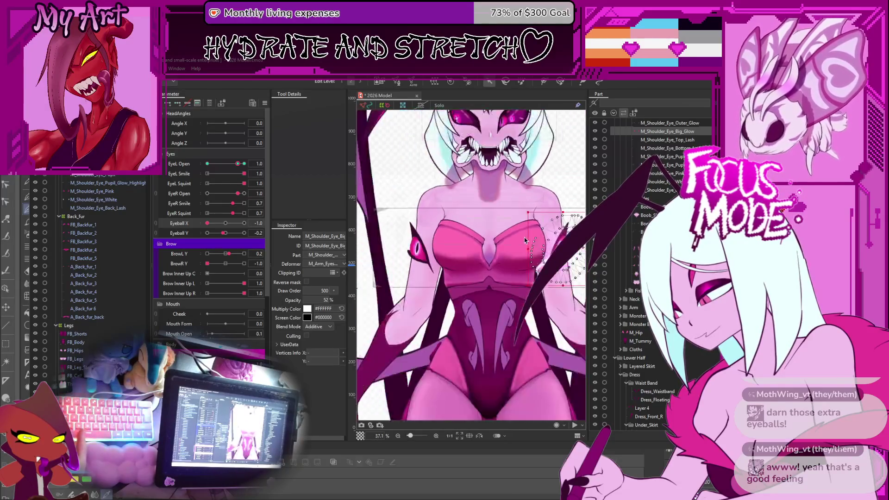
left_click(572, 225)
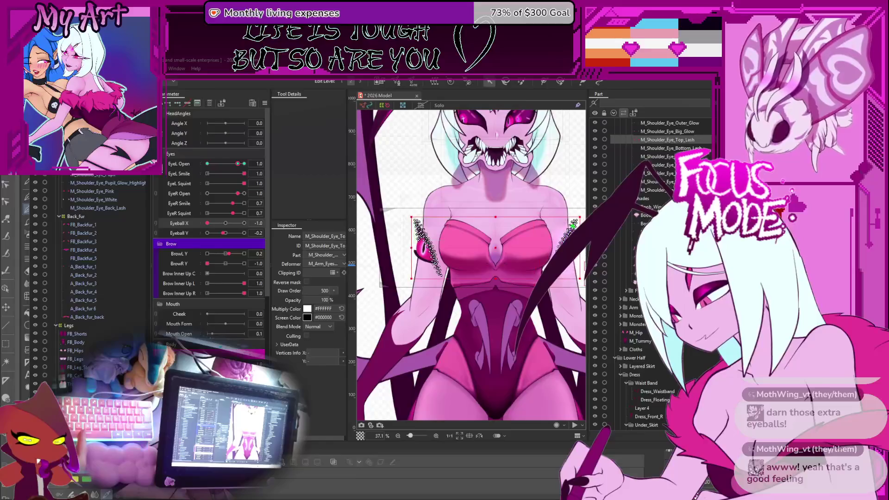
Step: Erase the left-shoulder copy of the shoulder-eye top lash mesh and apply the edit
scroll(471, 265, "right", 2)
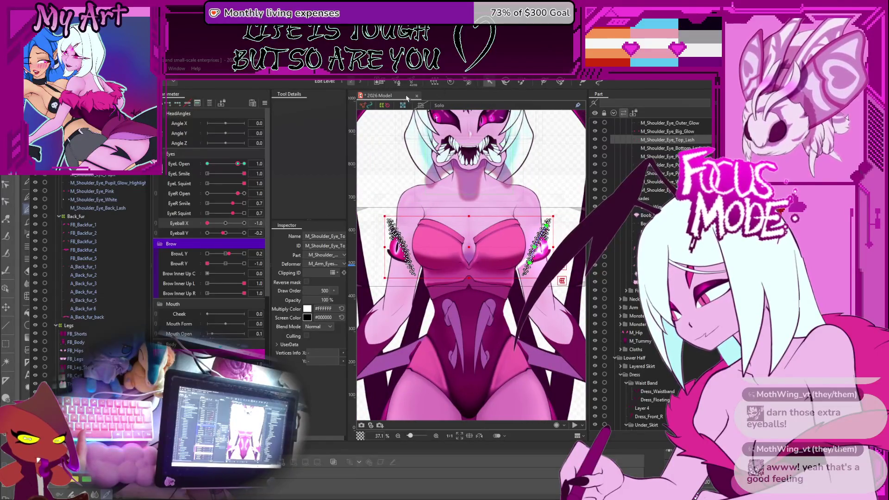
left_click(396, 83)
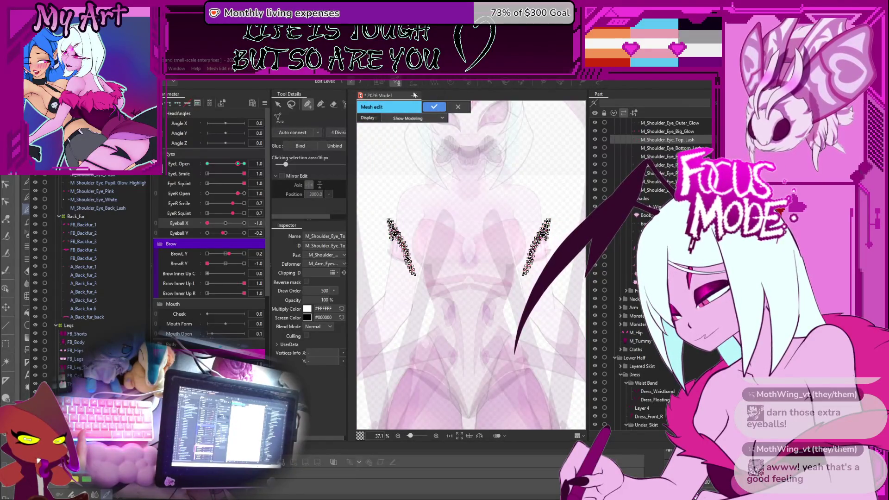
left_click(333, 105)
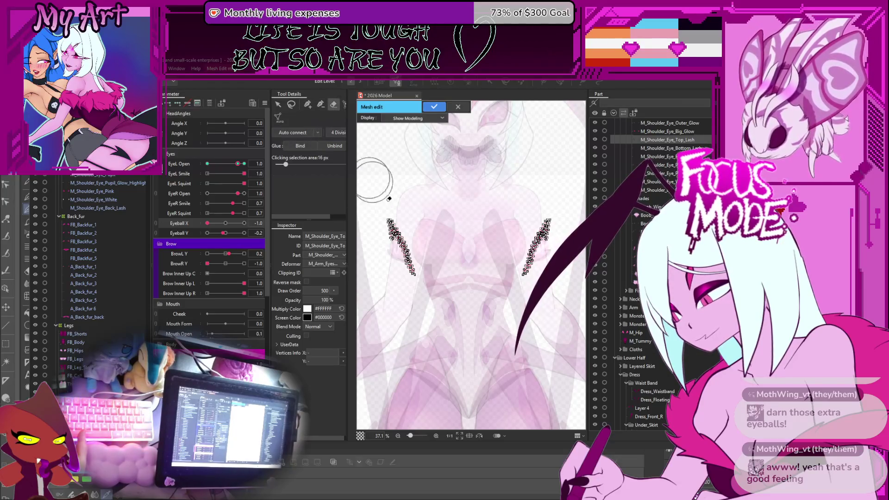
scroll(423, 230, "up", 2)
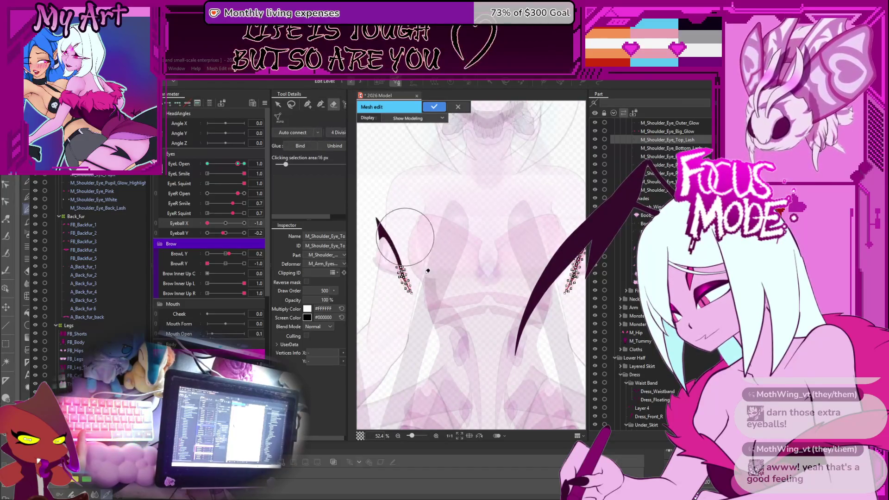
scroll(416, 236, "right", 6)
scroll(417, 236, "up", 2)
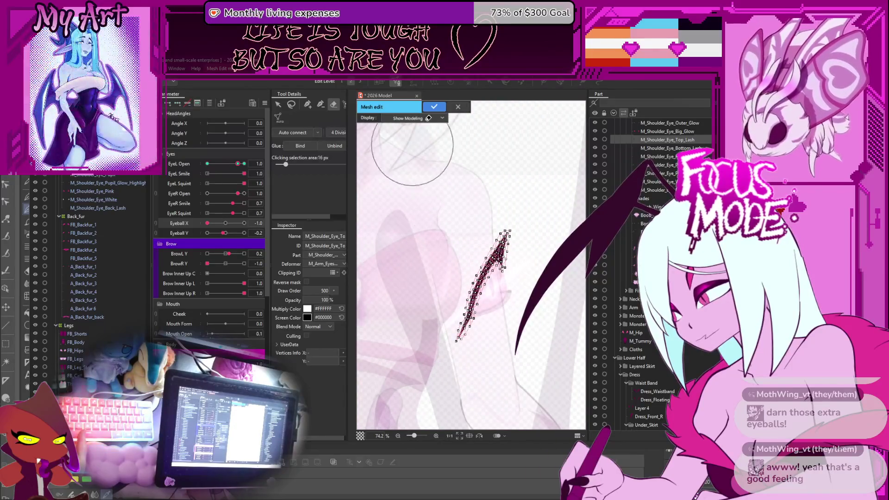
left_click(434, 107)
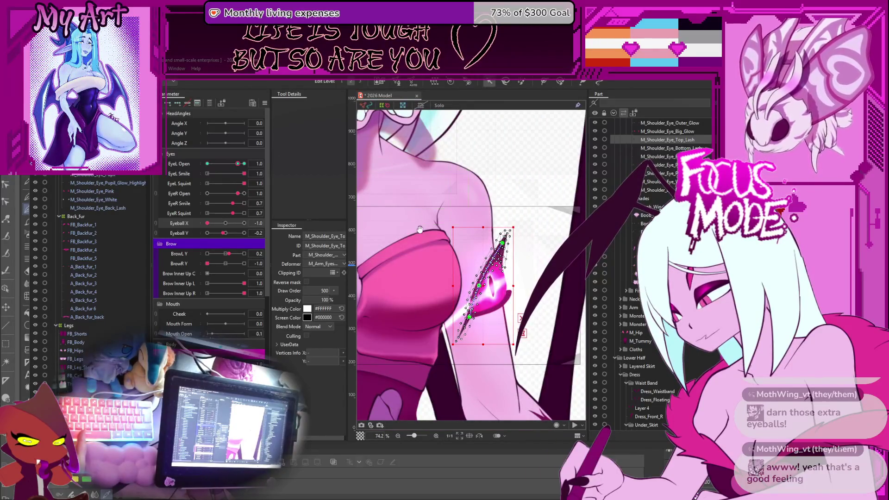
Step: Remove the left-shoulder copy of M_Shoulder_Eye_Bottom_Lash and apply the mesh edit
scroll(420, 230, "down", 3)
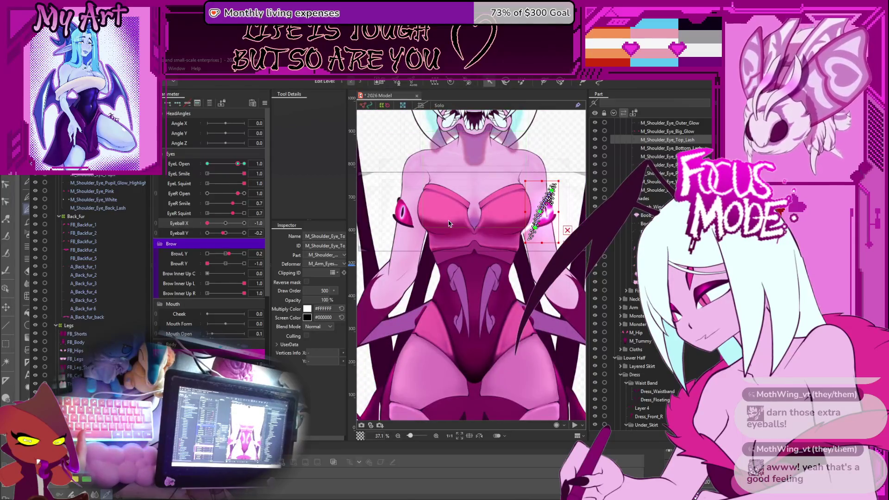
scroll(449, 224, "up", 2)
key("Down")
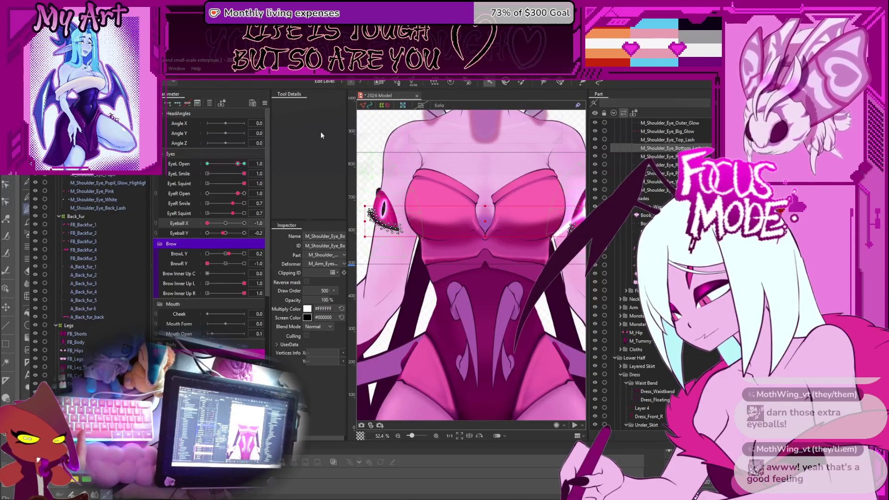
left_click(399, 83)
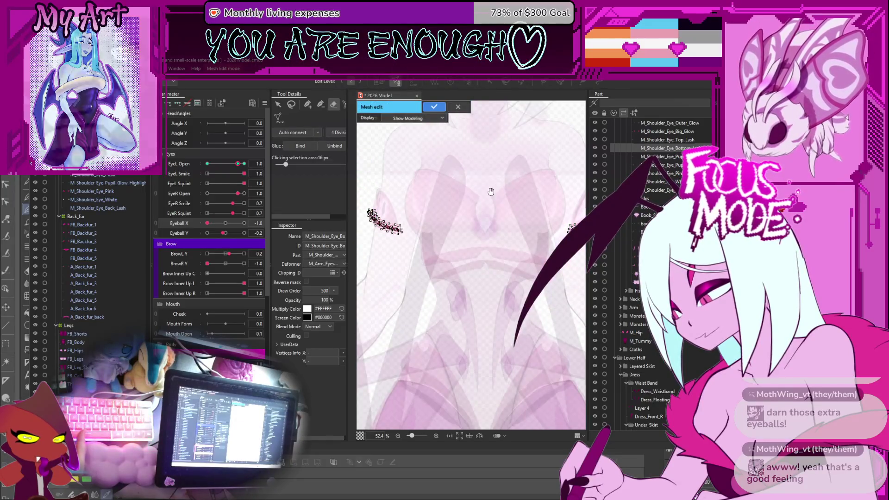
left_click_drag(455, 218, 462, 217)
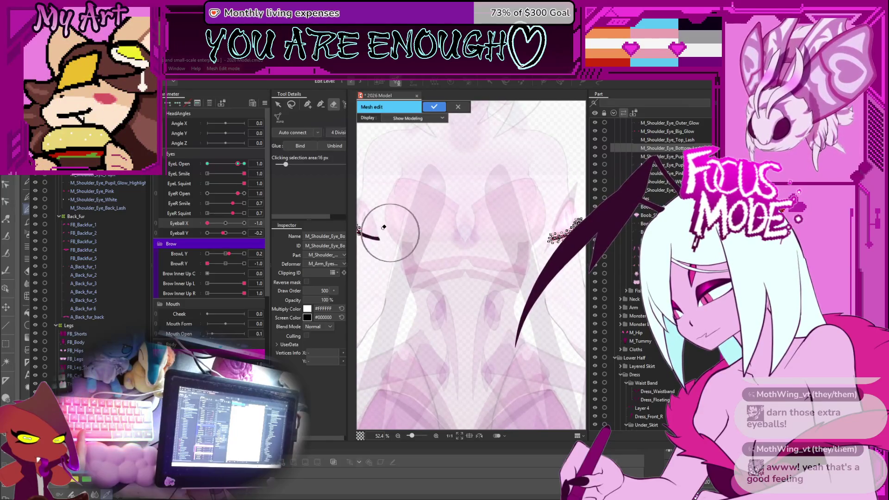
mouse_move(396, 218)
left_mouse_down()
mouse_move(421, 228)
mouse_move(376, 208)
left_mouse_up()
left_click(434, 107)
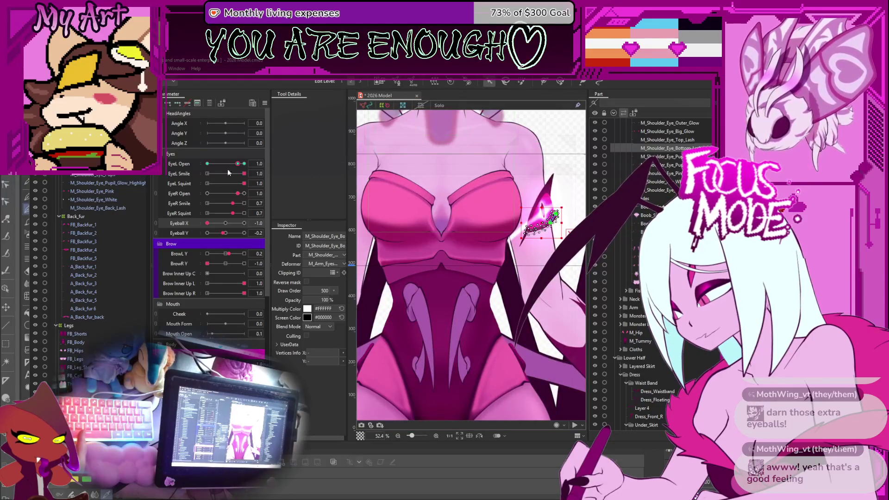
left_click(97, 177)
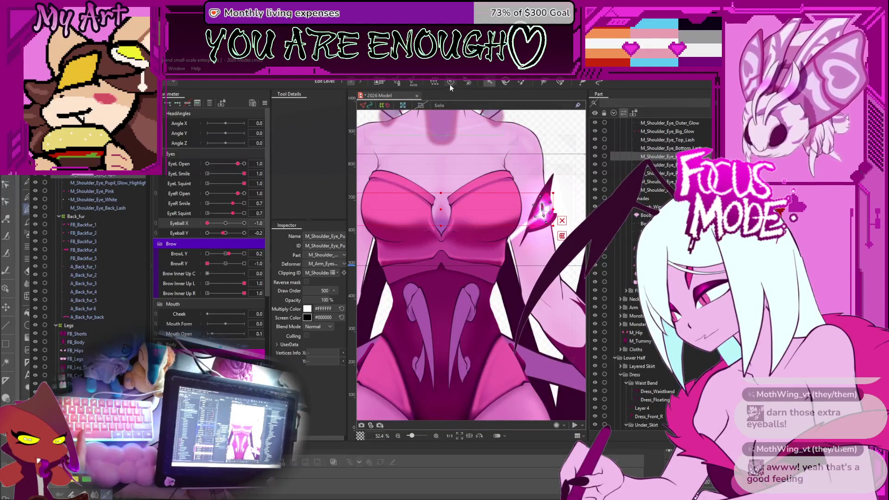
Step: Erase the left-shoulder vertices of M_Shoulder_Eye_Pupil and apply the edit
left_click(397, 83)
scroll(389, 211, "down", 3)
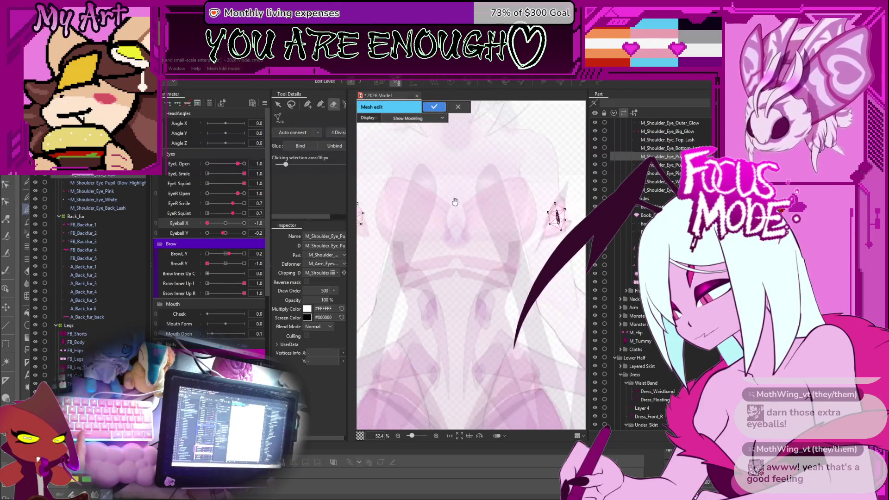
left_click(389, 212)
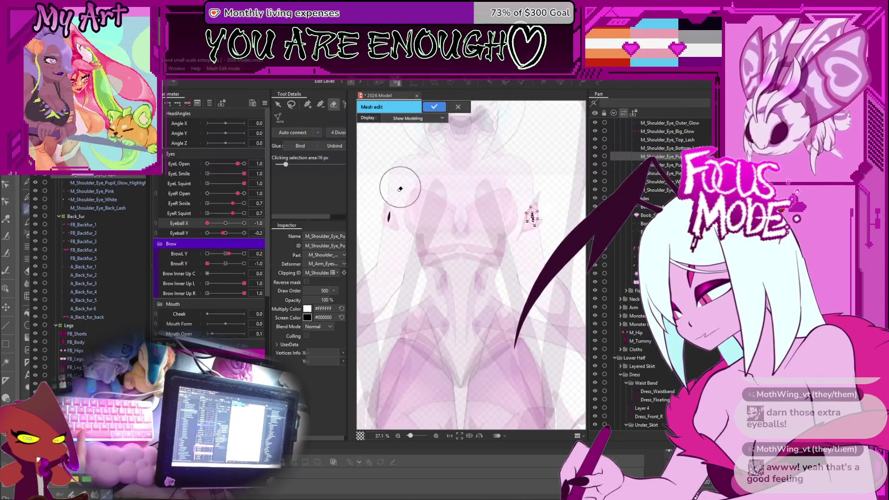
left_click(431, 106)
Step: Erase the left-shoulder copy of M_Shoulder_Eye_Pupil_Glow_Highlight and apply the edit
left_click(86, 183)
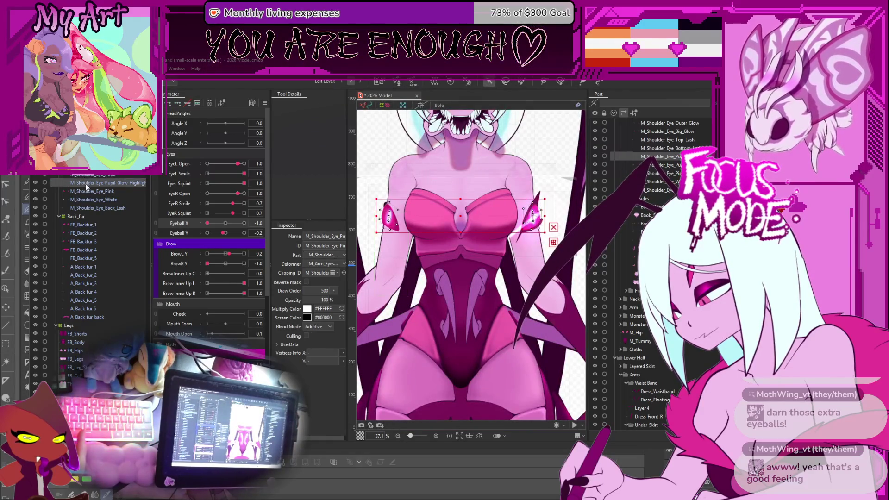
left_click(411, 83)
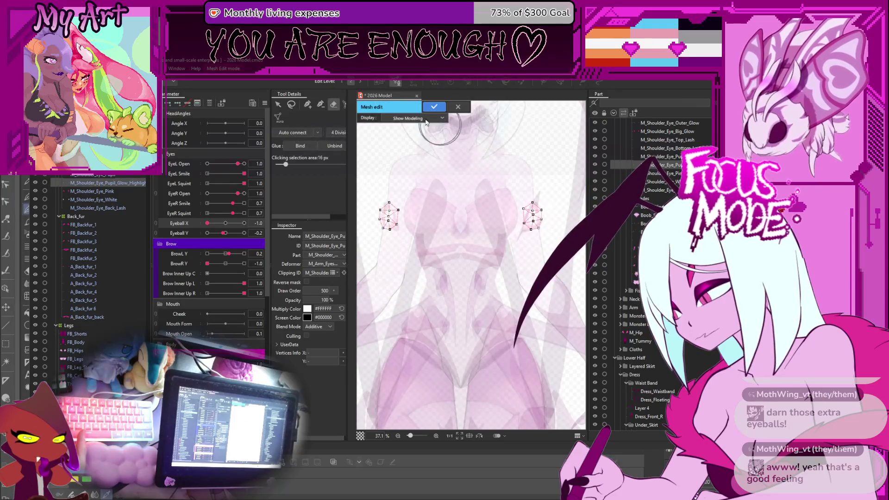
mouse_move(419, 169)
left_mouse_down()
mouse_move(391, 223)
mouse_move(377, 199)
left_mouse_up()
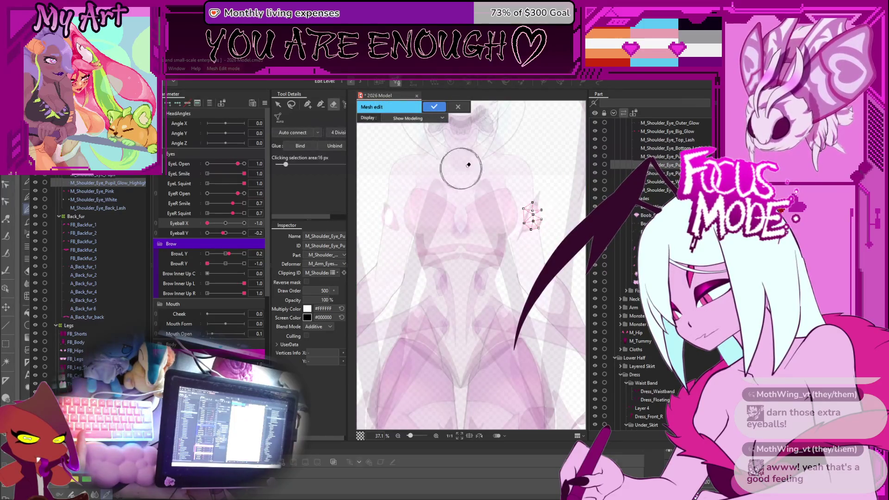
left_click(307, 104)
scroll(463, 177, "up", 3)
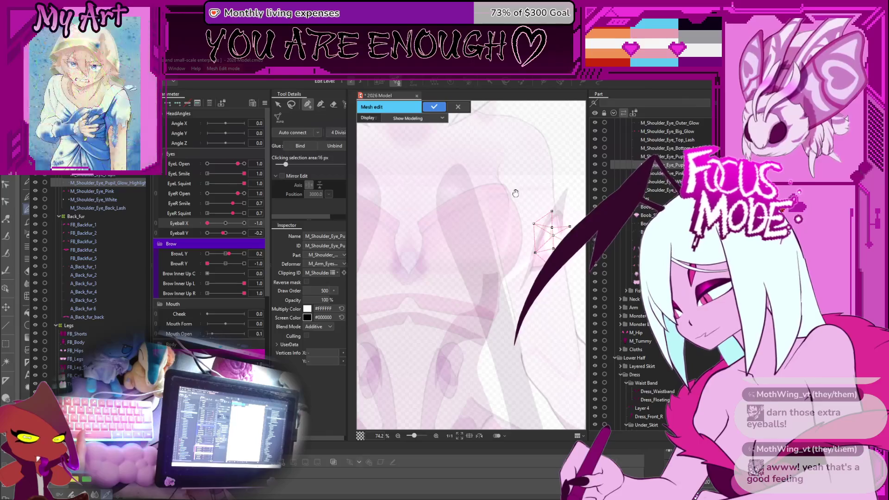
scroll(463, 178, "up", 3)
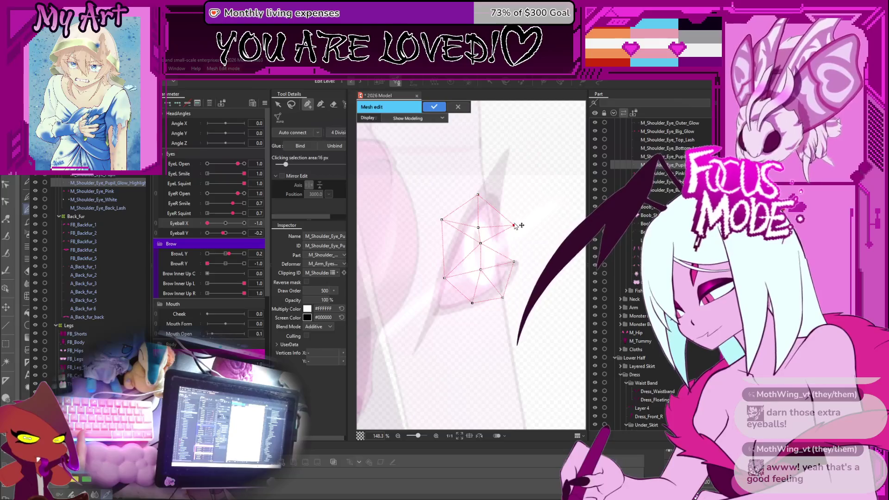
scroll(396, 298, "down", 4)
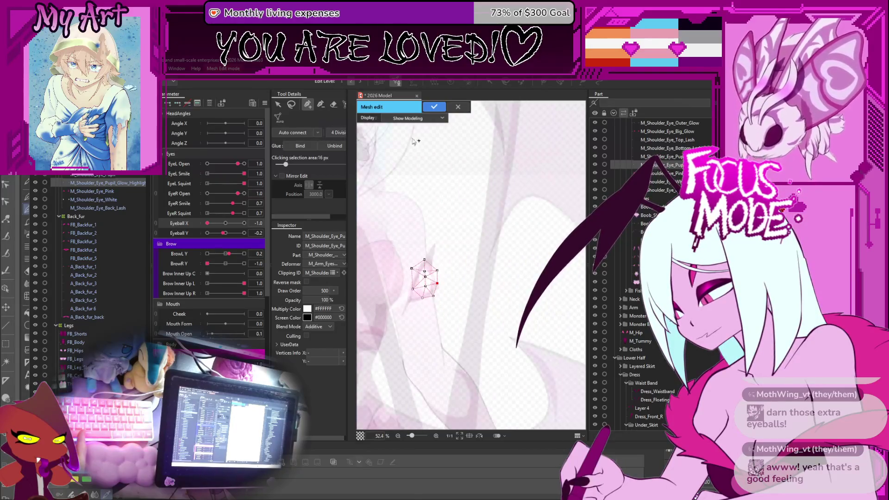
left_click(434, 107)
scroll(428, 197, "down", 1)
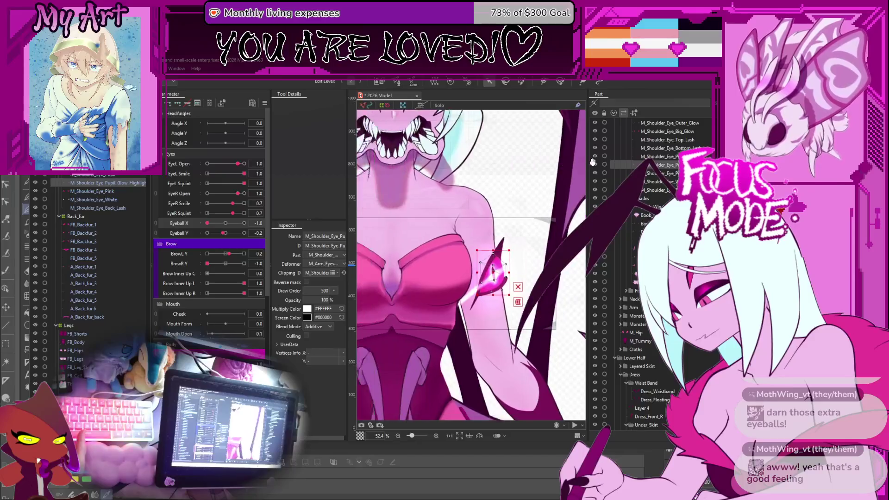
left_click(107, 190)
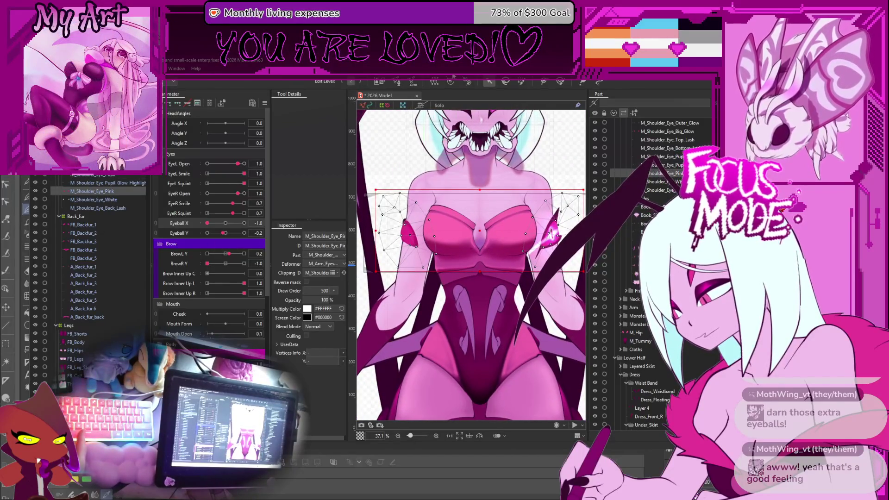
Step: Erase the left-shoulder copies of M_Shoulder_Eye_Pink and M_Shoulder_Eye_White, applying each edit
left_click(398, 82)
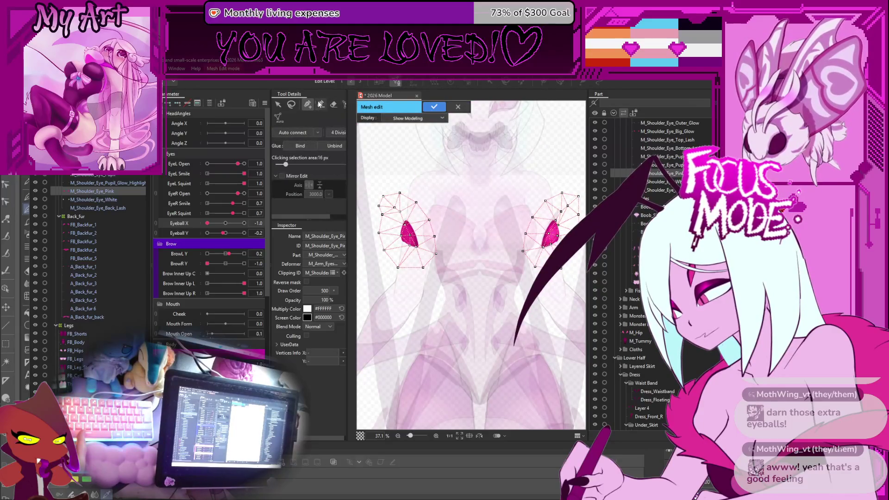
left_click(334, 105)
mouse_move(387, 198)
left_mouse_down()
mouse_move(407, 265)
mouse_move(382, 190)
left_mouse_up()
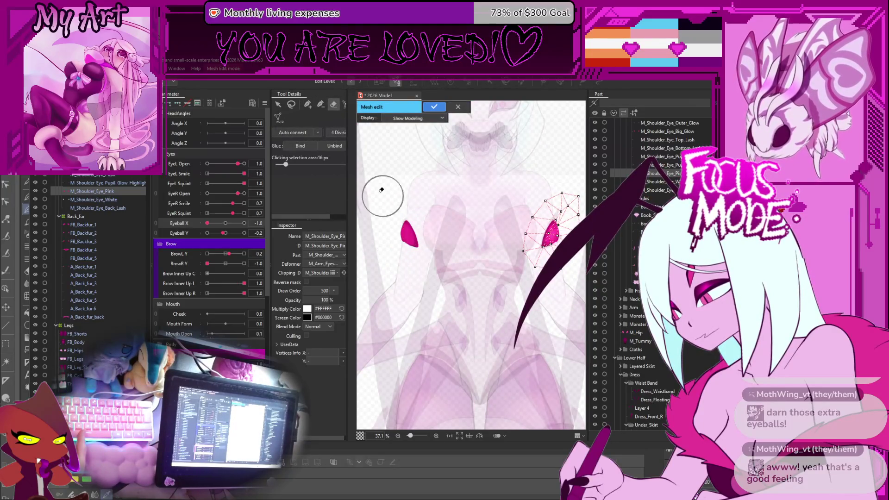
left_click(436, 107)
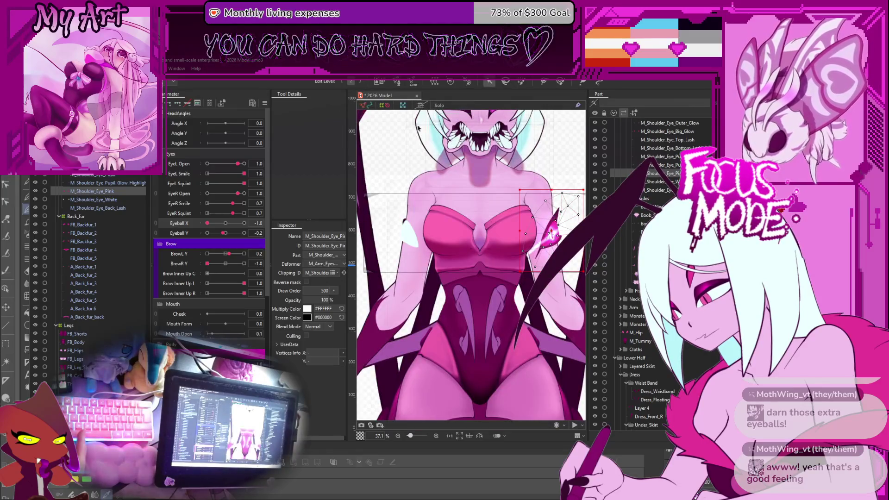
key("Down")
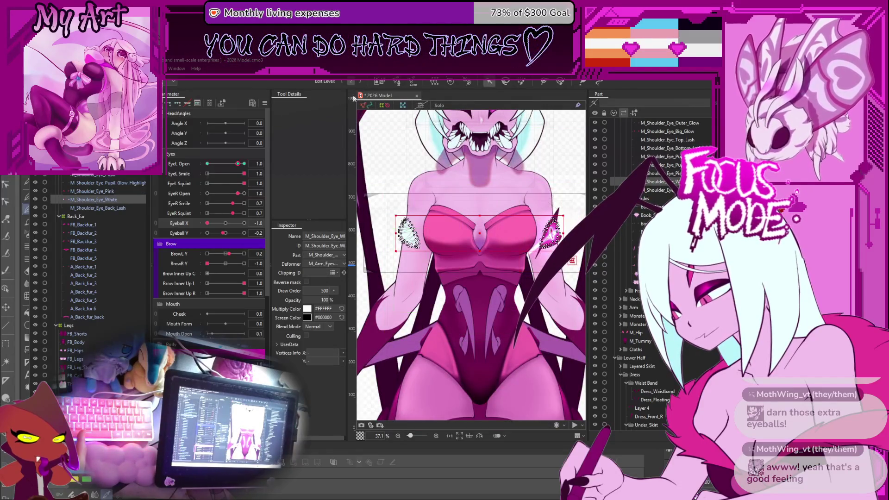
left_click(397, 83)
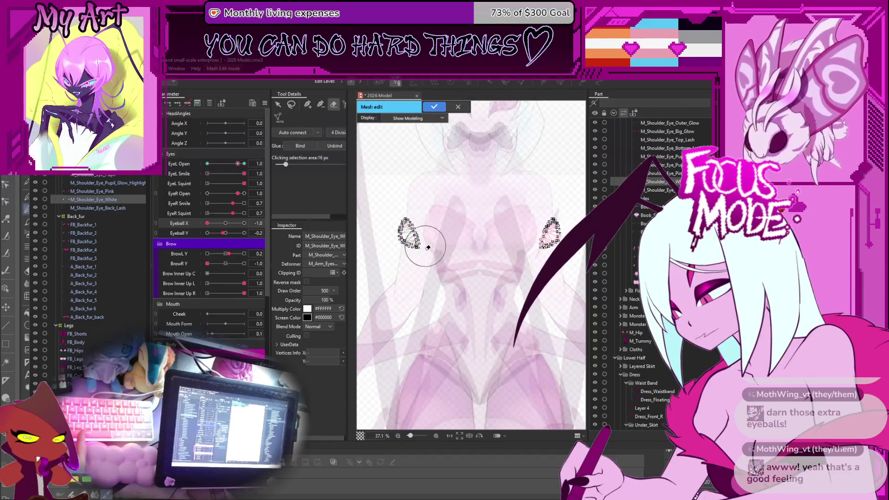
left_click_drag(407, 238, 395, 214)
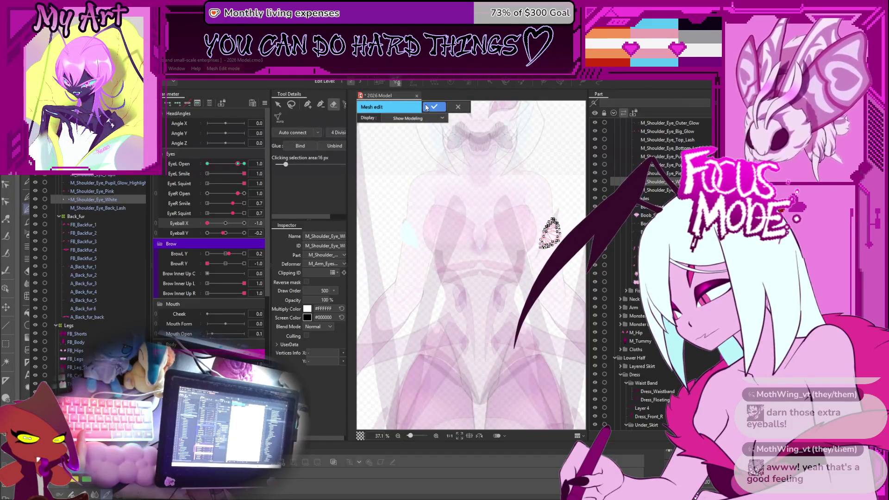
left_click(434, 107)
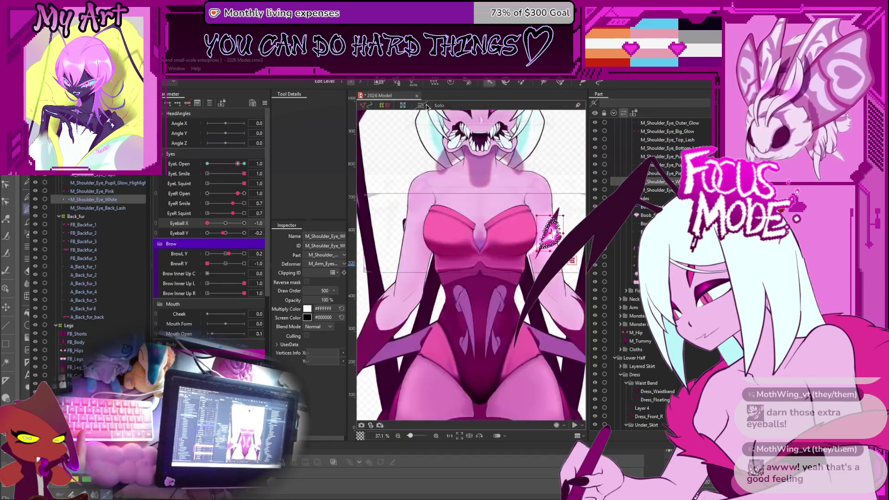
Step: Clear the screen-left copy of M_Shoulder_Eye_Back_Lash and exit mesh editing
left_click(90, 208)
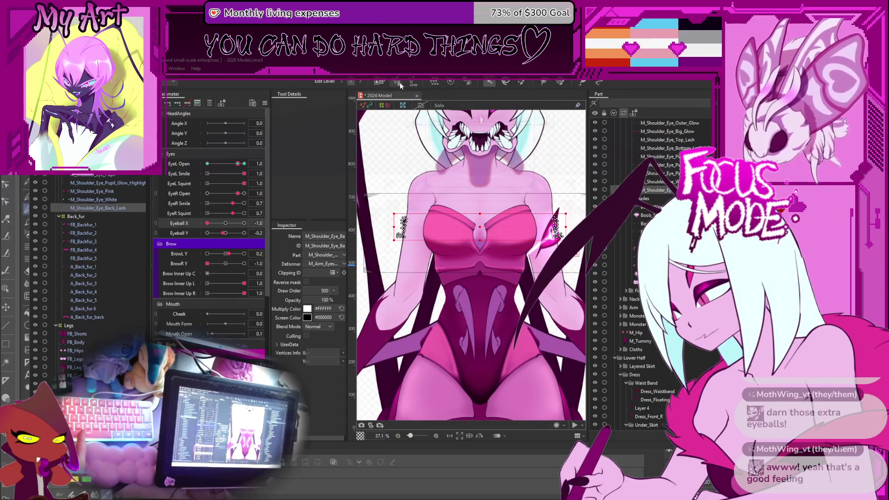
left_click(400, 83)
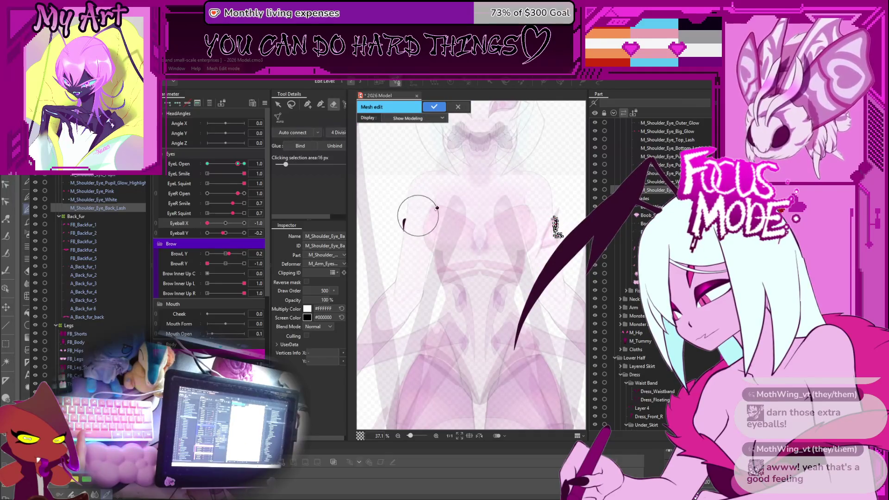
scroll(437, 208, "up", 10)
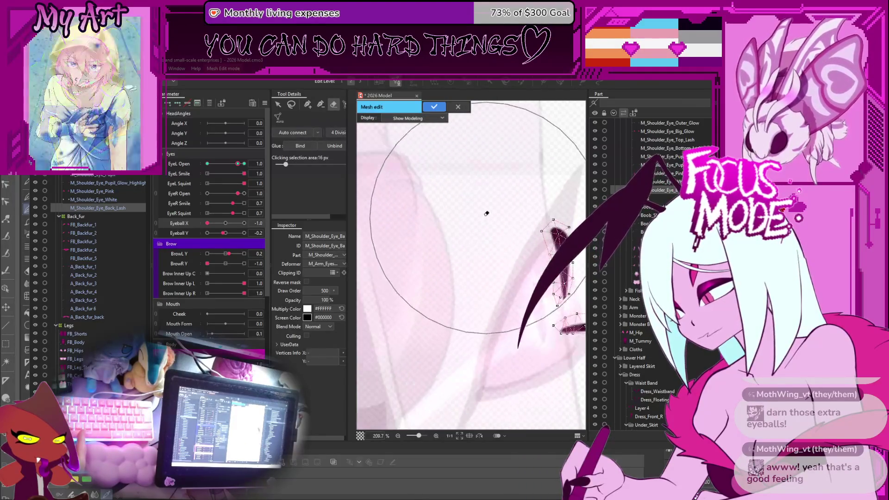
left_click_drag(486, 213, 427, 189)
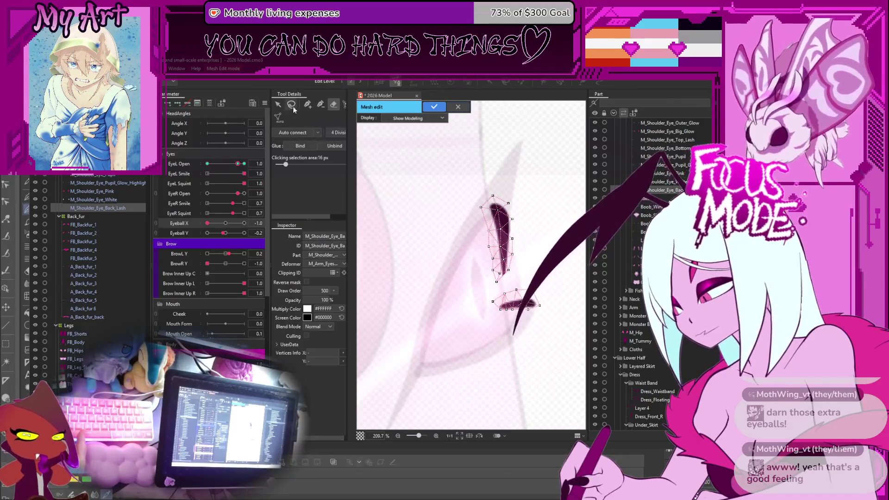
left_click(307, 104)
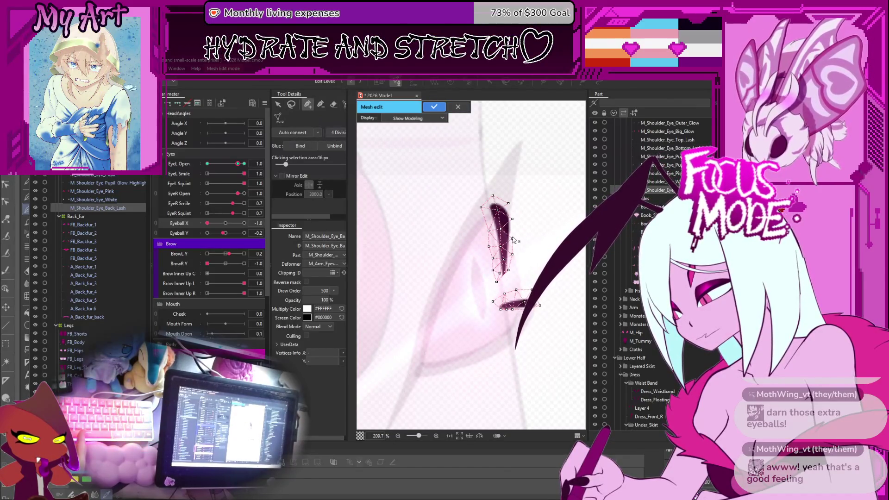
left_click(457, 108)
scroll(559, 239, "down", 6)
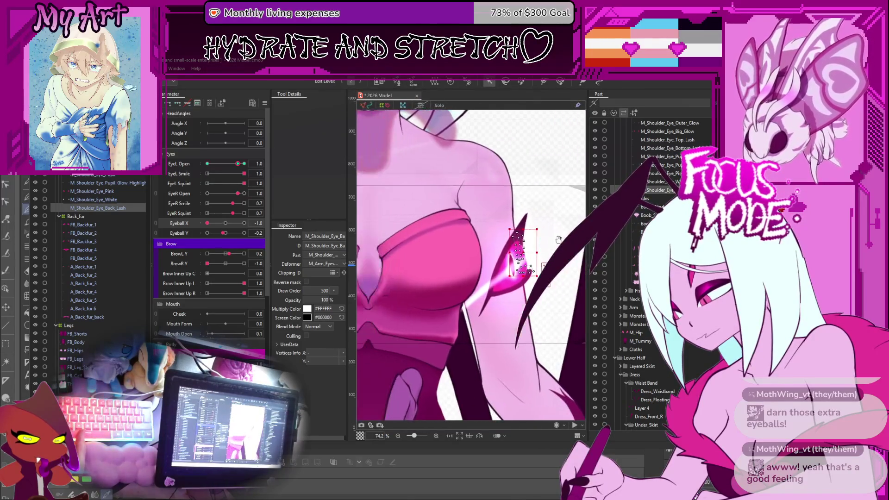
Step: Save the model with Ctrl+S
scroll(559, 239, "down", 6)
scroll(559, 239, "down", 2)
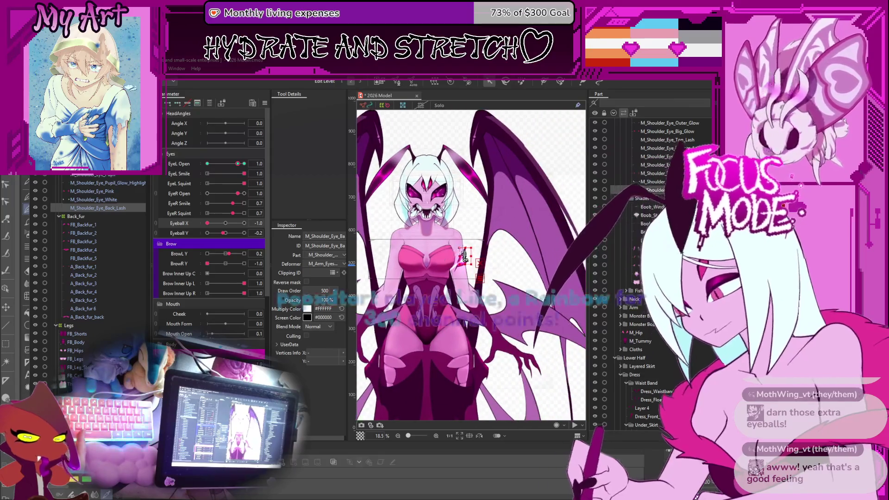
scroll(463, 257, "up", 2)
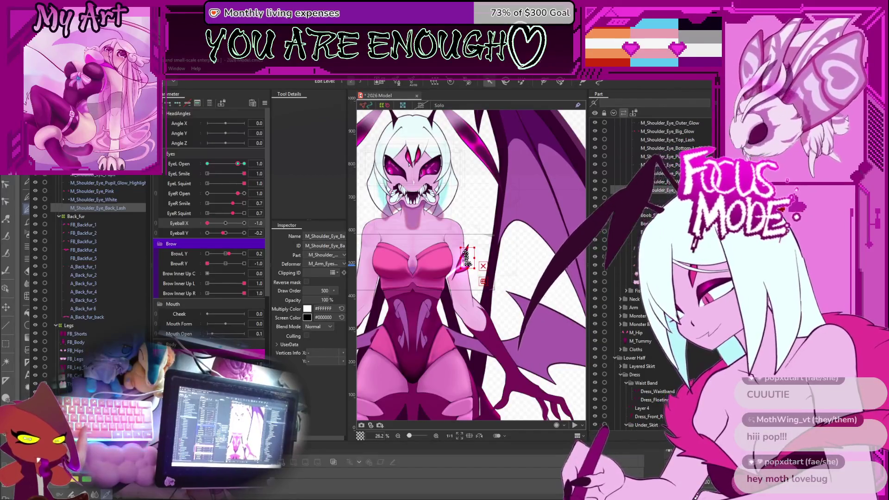
scroll(464, 209, "up", 5)
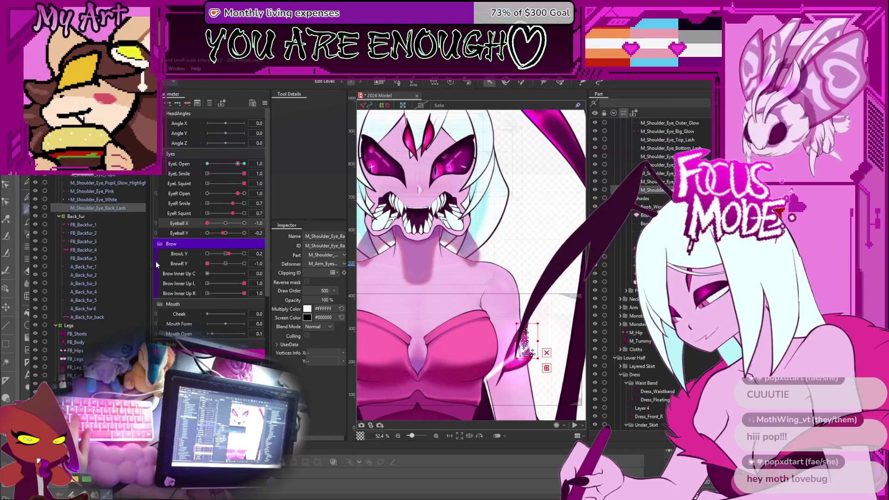
key("ctrl+s")
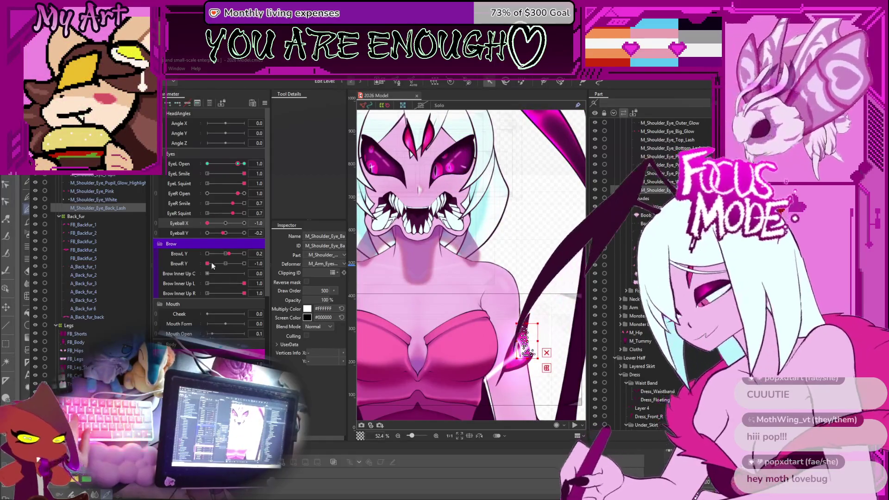
Step: Set EyeL Open back to 1.0 and raise EyeR Smile to 0.9
left_click(237, 162)
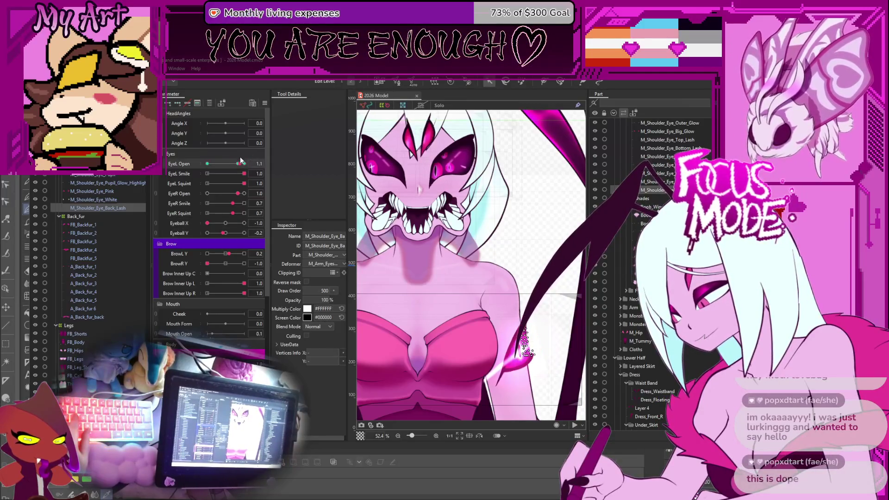
mouse_move(435, 295)
left_mouse_down()
mouse_move(435, 207)
mouse_move(434, 262)
left_mouse_up()
scroll(435, 262, "down", 3)
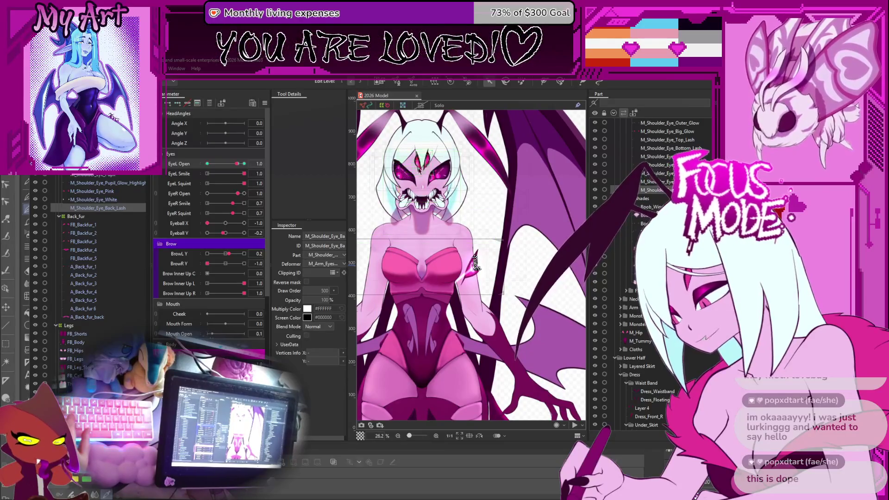
left_click_drag(236, 165, 240, 167)
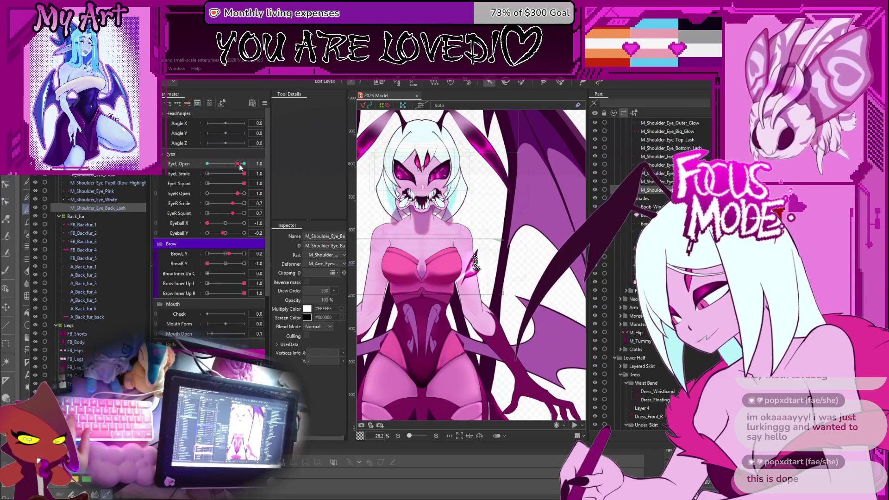
left_click(240, 204)
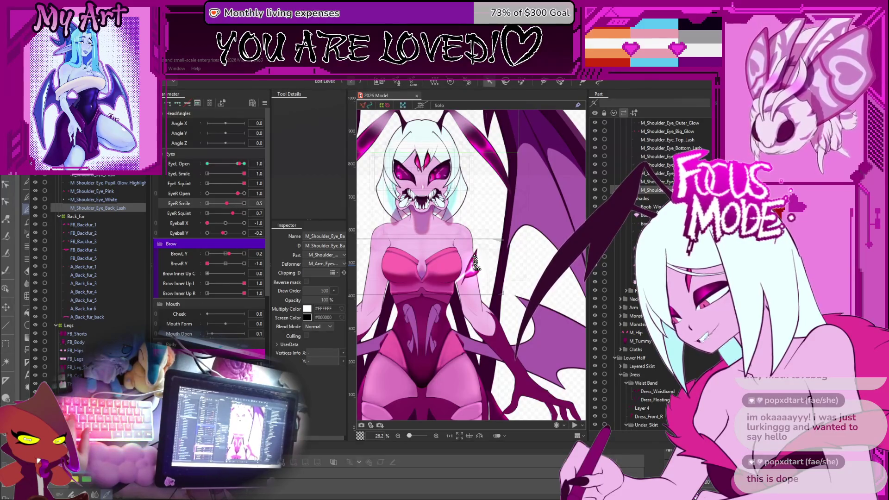
scroll(375, 199, "up", 2)
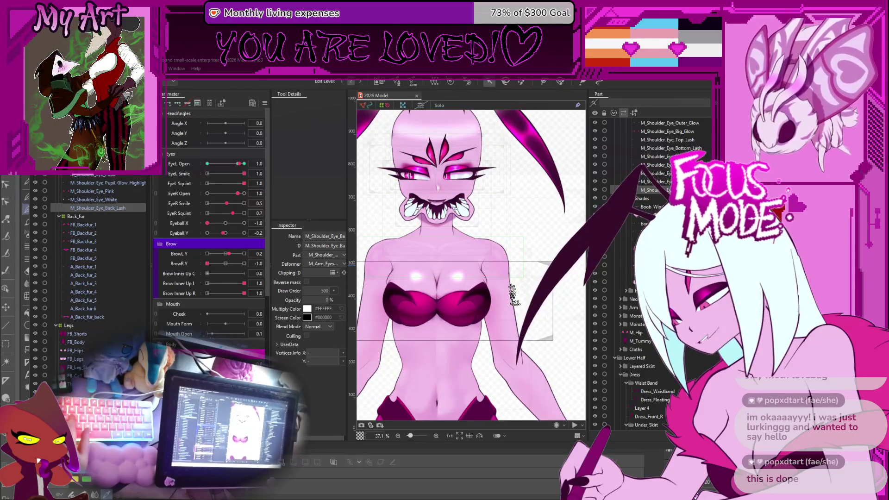
scroll(209, 255, "down", 3)
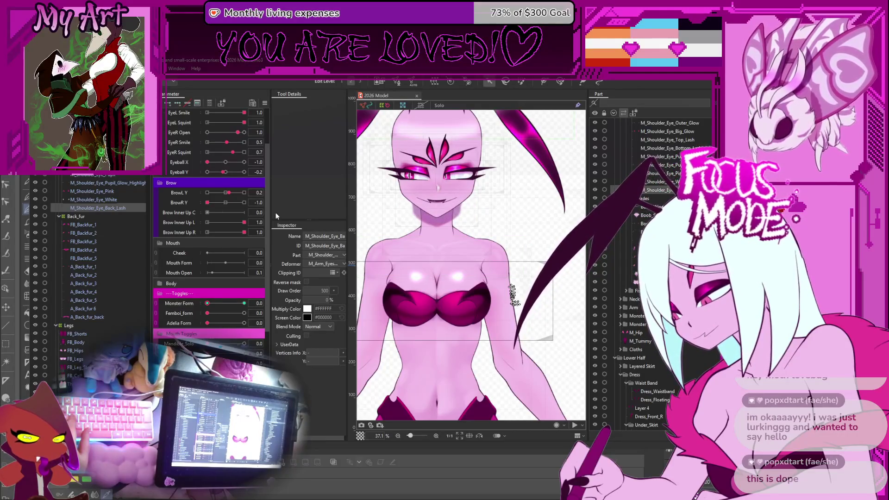
scroll(206, 185, "up", 3)
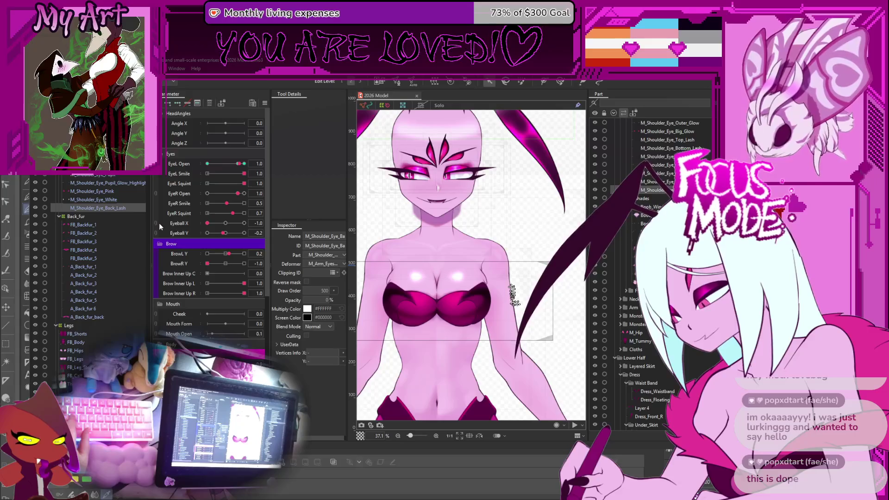
left_click(156, 223)
Step: Merge Eyeball X/Y into a 2D pad, centre the gaze, and set EyeR Open 1.1, Smile 0, Squint 0.1
left_click(241, 249)
left_click_drag(242, 249, 226, 241)
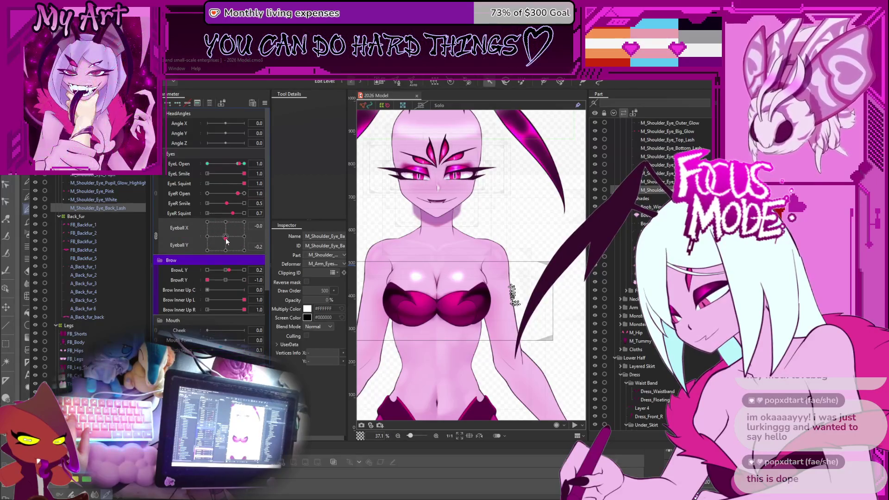
left_click(238, 165)
left_click(240, 195)
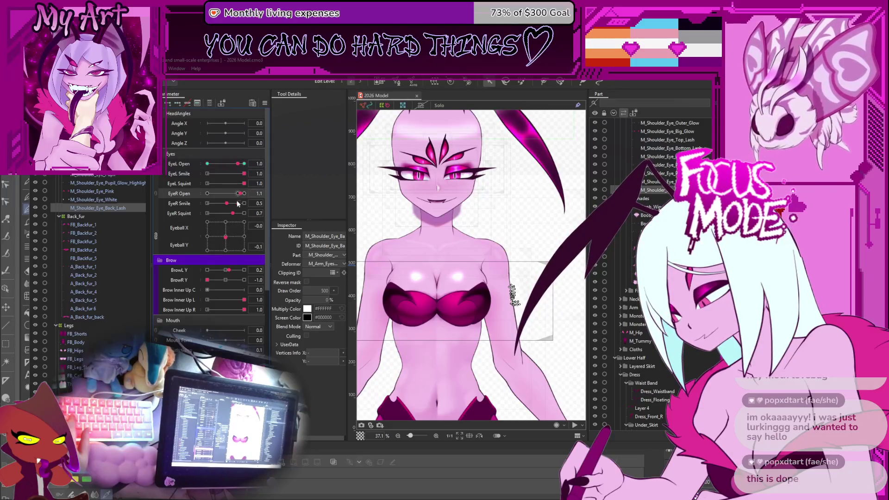
left_click_drag(237, 203, 182, 204)
left_click(212, 213)
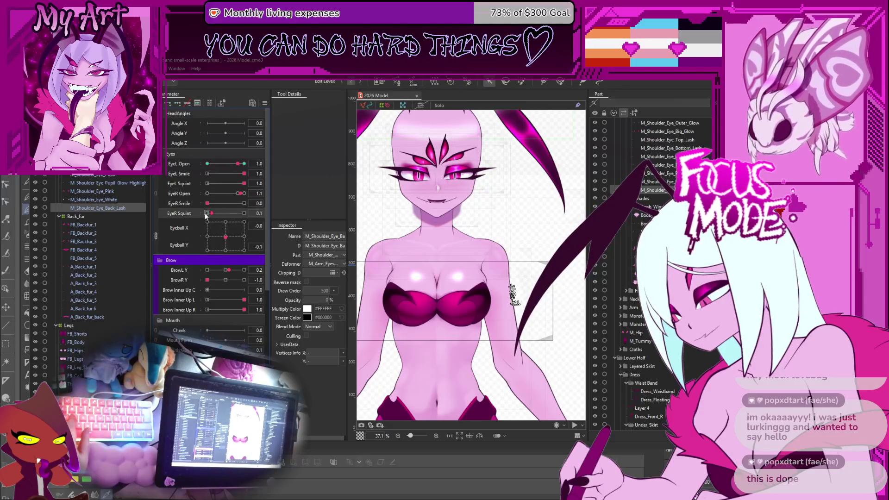
Step: Reset BrowR Y and BrowL Y to 0, aim the gaze slightly down, and close the left eye slightly
left_click(225, 280)
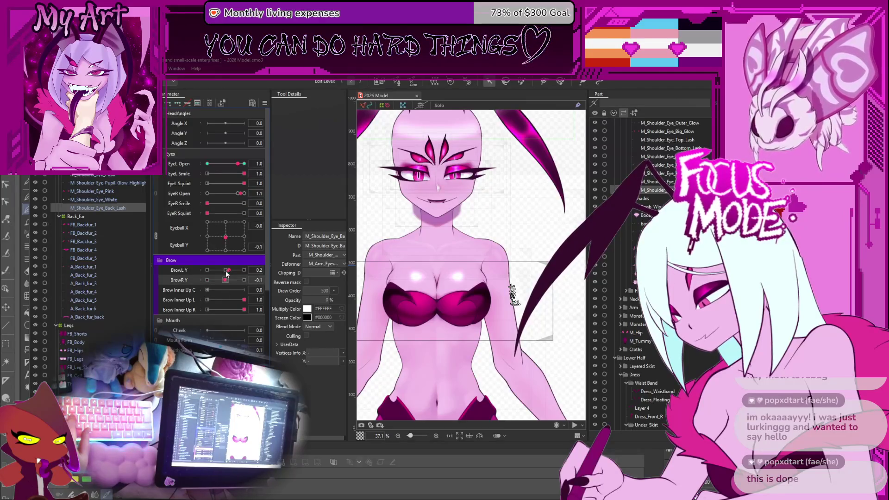
left_click(226, 270)
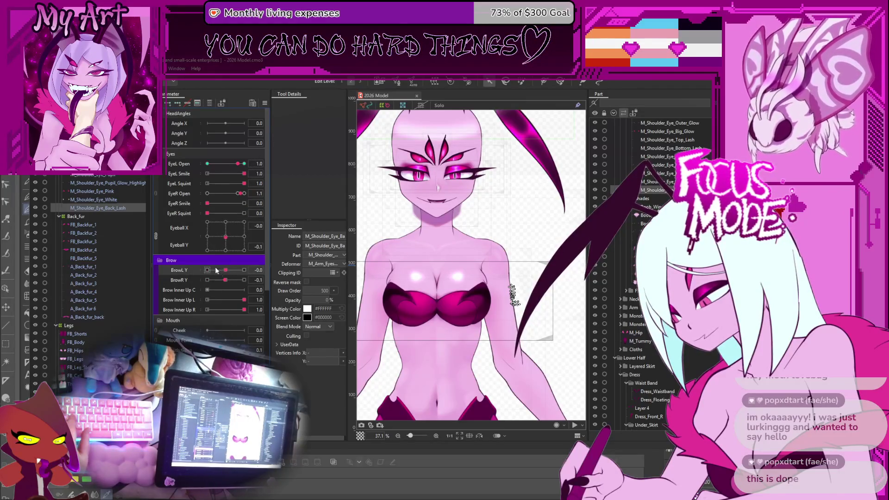
left_click(225, 242)
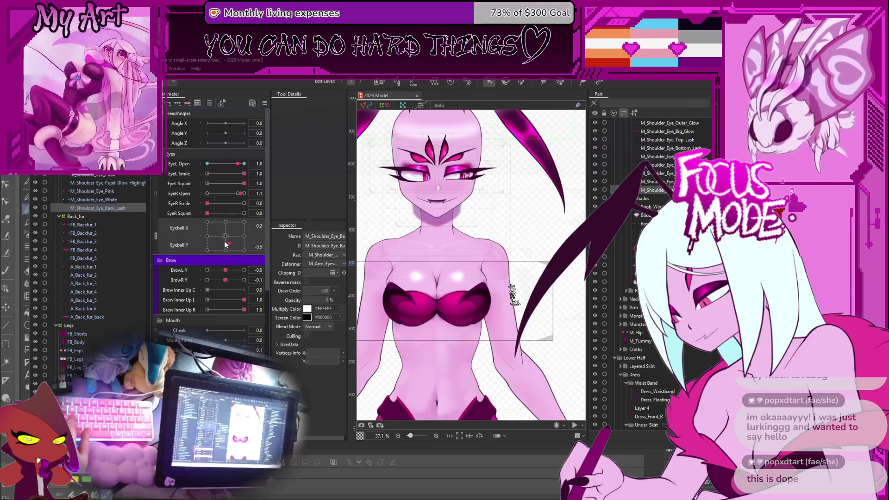
left_click_drag(506, 312, 488, 293)
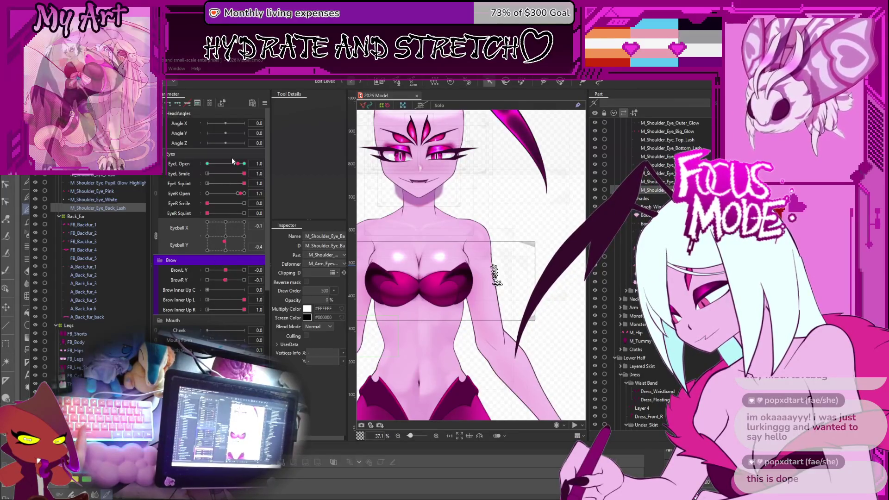
left_click_drag(237, 164, 236, 165)
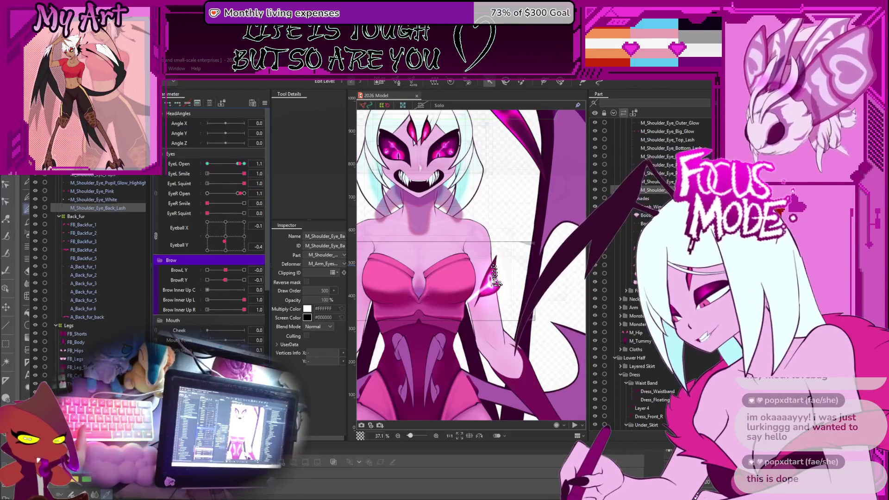
scroll(209, 218, "down", 3)
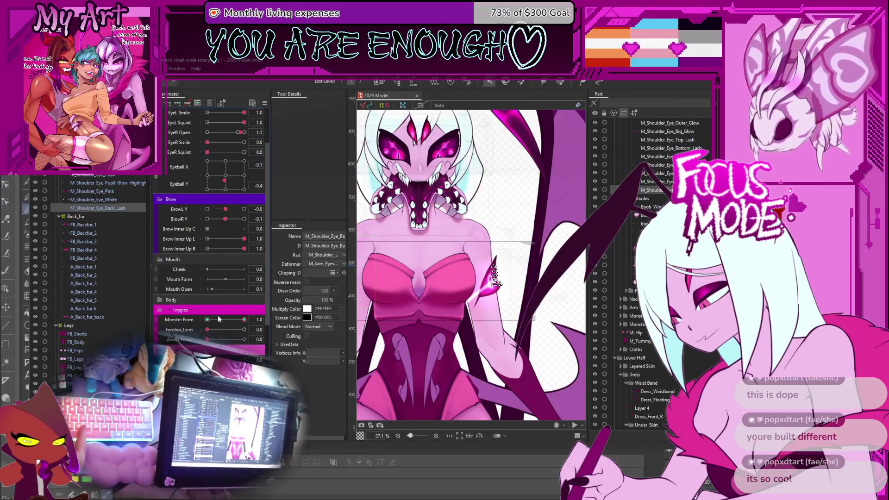
Step: Test the other bodies: Monster Form to 0, Femboi_form and Adelia Form to 1
left_click_drag(219, 319, 195, 327)
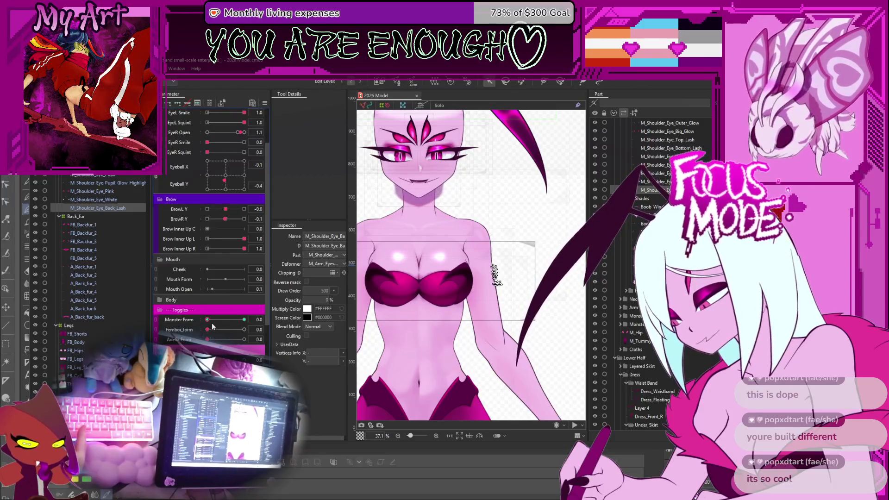
left_click_drag(207, 330, 355, 320)
scroll(356, 319, "down", 3)
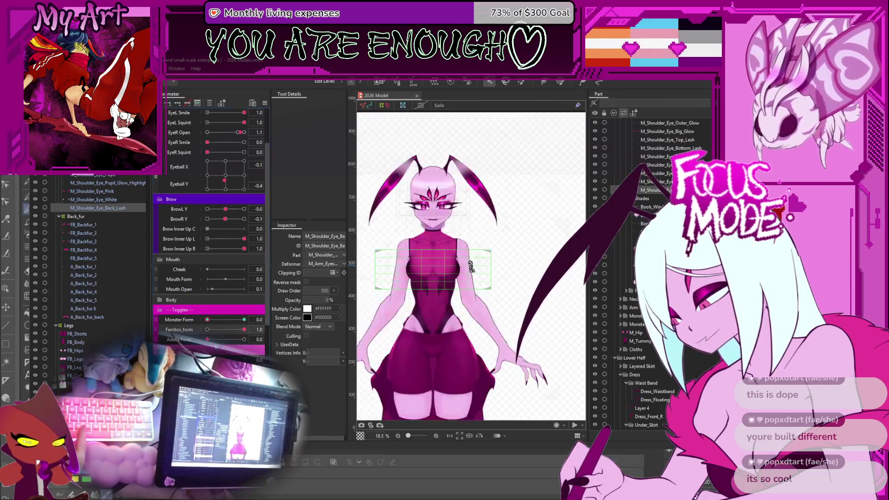
left_click_drag(207, 339, 285, 344)
scroll(468, 240, "up", 2)
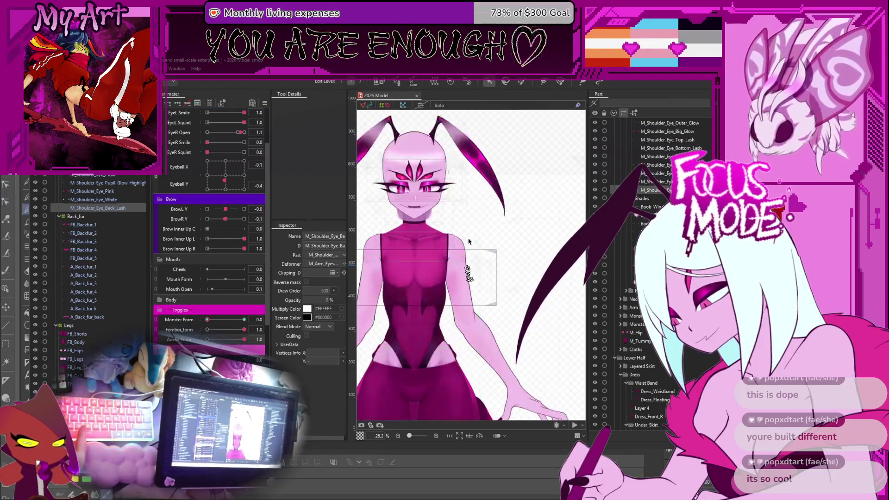
left_click_drag(460, 234, 467, 239)
scroll(468, 239, "down", 2)
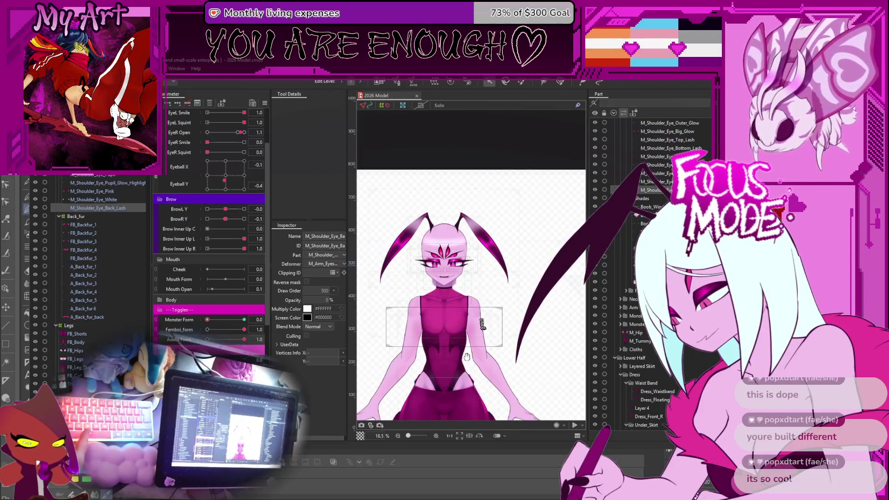
scroll(213, 278, "down", 4)
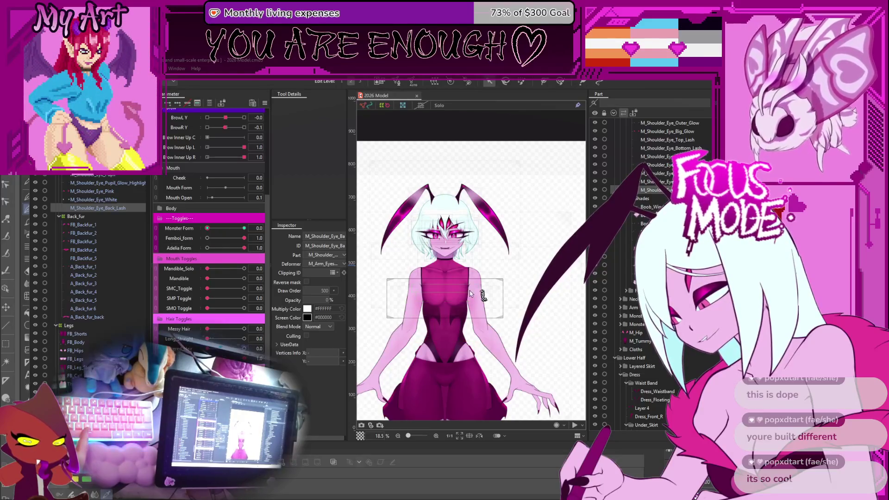
scroll(551, 333, "up", 2)
left_click_drag(551, 333, 547, 285)
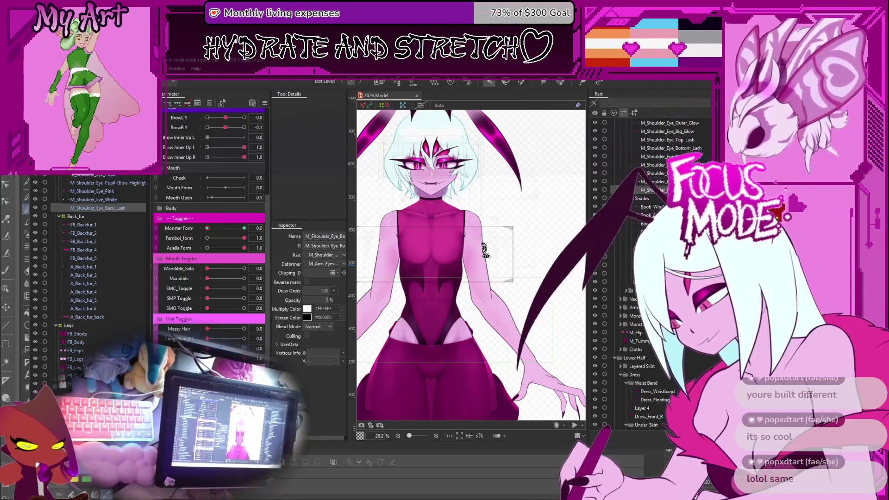
Step: Restore Monster Form to 1 with Femboi_form and Adelia Form turned back down, zooming on the shoulder eye
left_click(244, 228)
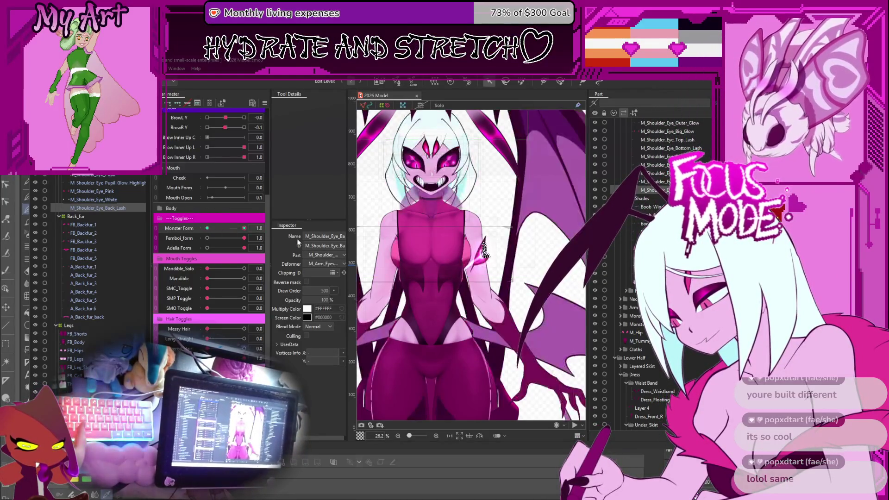
left_click(214, 249)
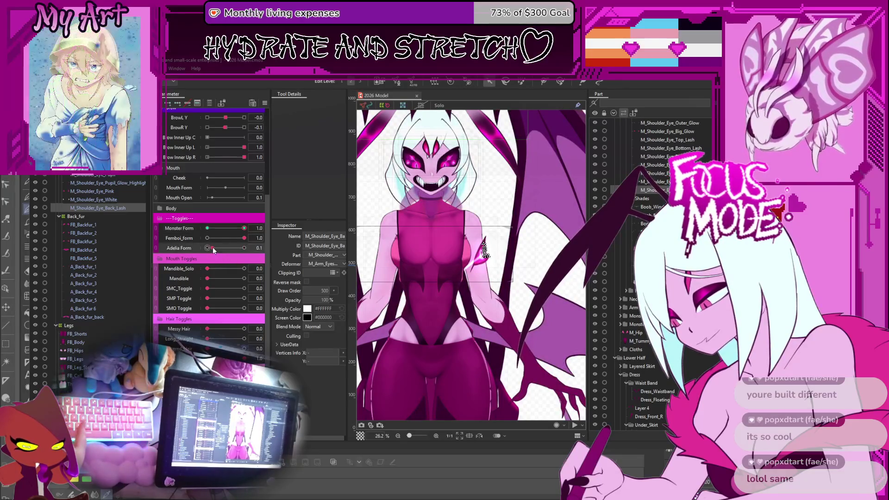
left_click(207, 238)
left_click(218, 248)
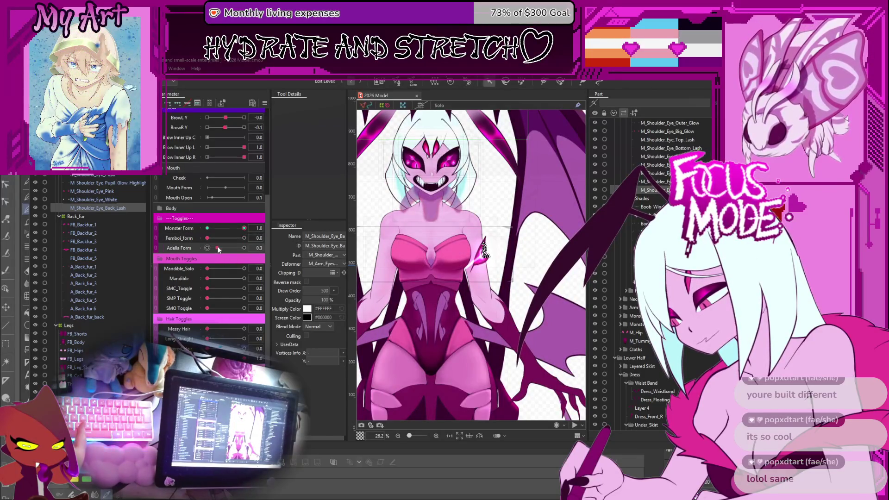
scroll(406, 266, "up", 5)
left_click_drag(556, 256, 390, 269)
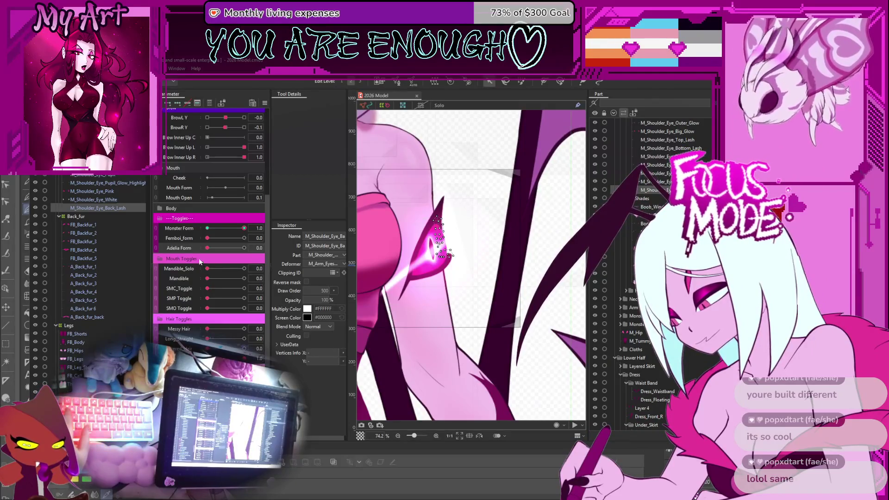
Step: Click through the overlapping meshes on the shoulder eye until M_Shoulder_Eye_Big_Glow is selected
left_click(481, 125)
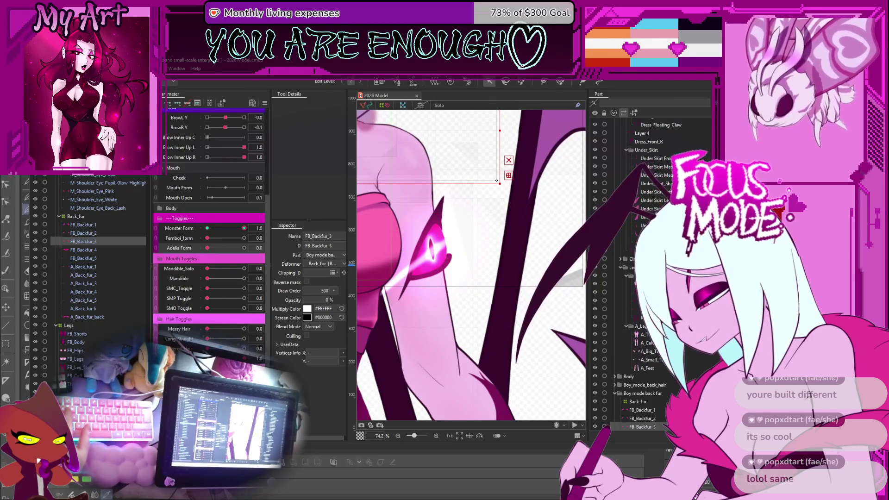
scroll(210, 232, "up", 2)
scroll(211, 232, "down", 3)
scroll(108, 258, "up", 10)
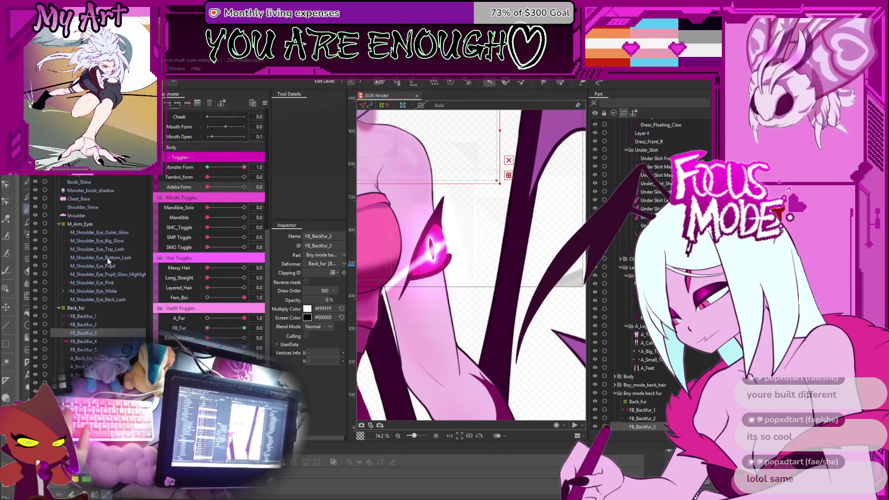
scroll(109, 260, "up", 5)
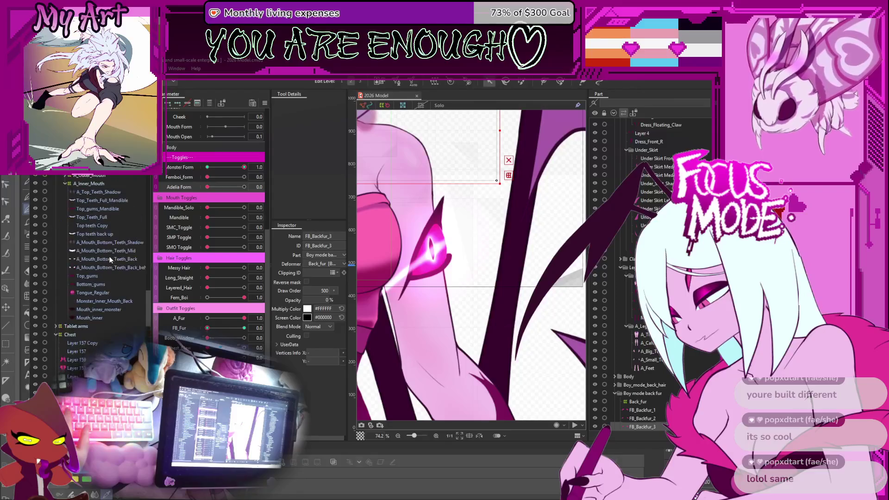
scroll(109, 260, "down", 12)
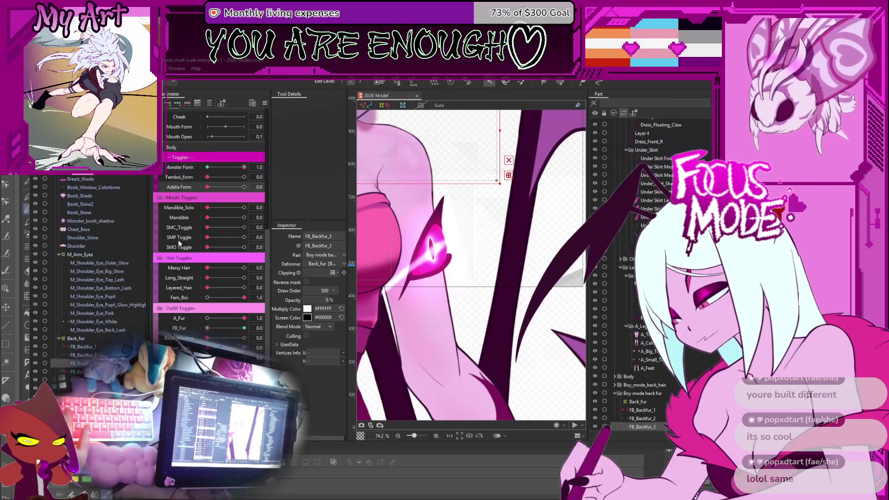
left_click(465, 292)
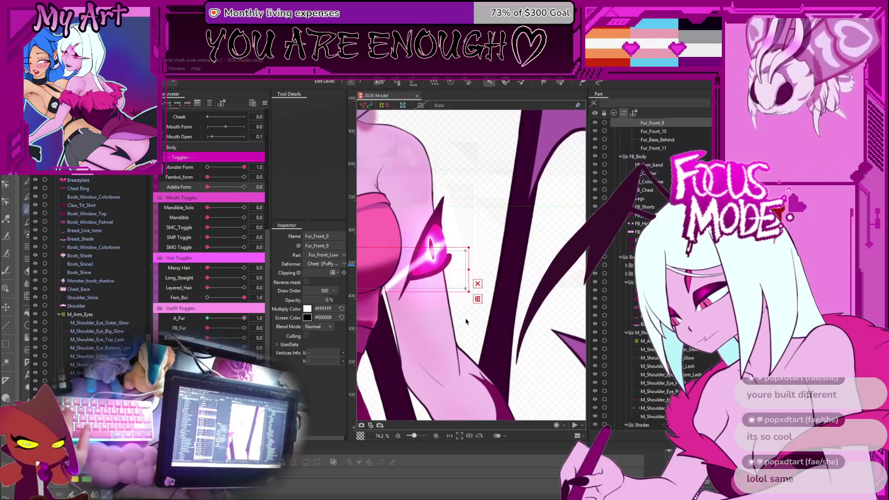
left_click(482, 236)
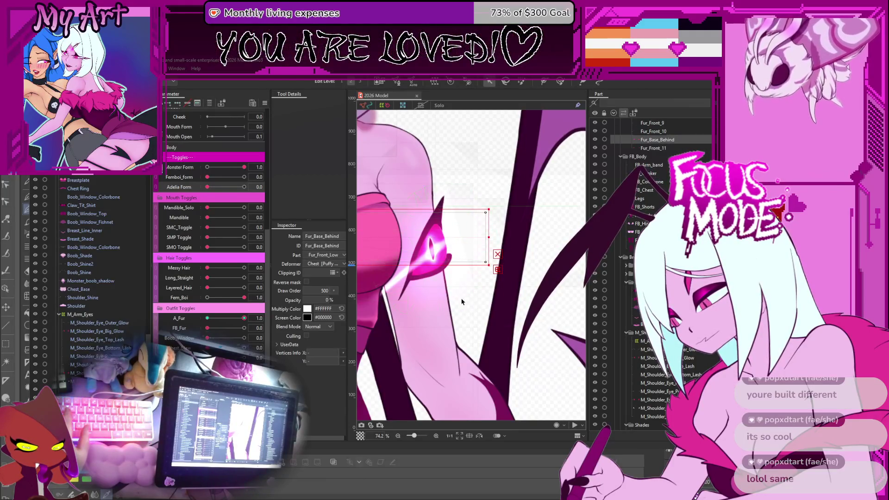
left_click(427, 288)
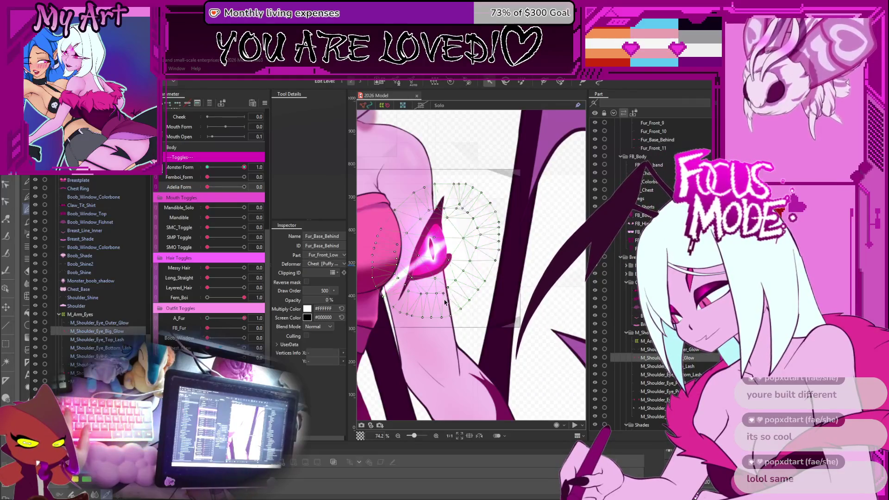
Step: Turn off the 2D display so Eyeball X and Y are separate sliders, with Eyeball X at zero
scroll(427, 288, "up", 3)
scroll(509, 309, "up", 2)
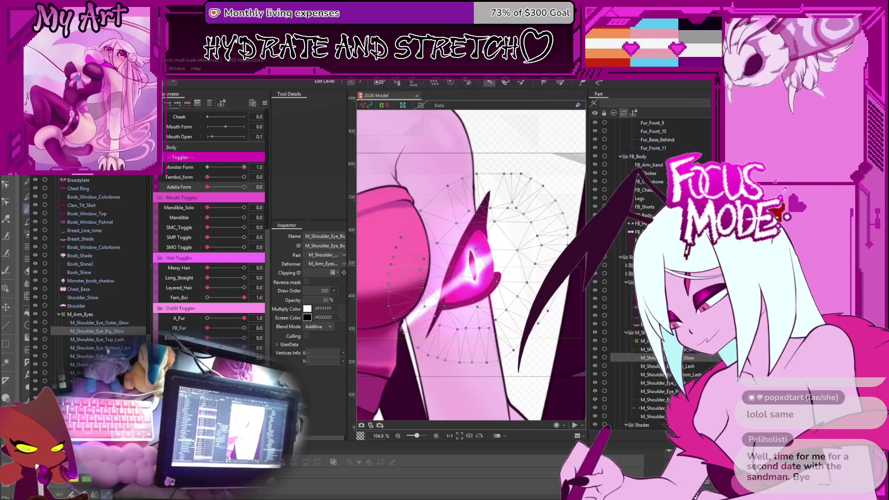
scroll(235, 266, "up", 5)
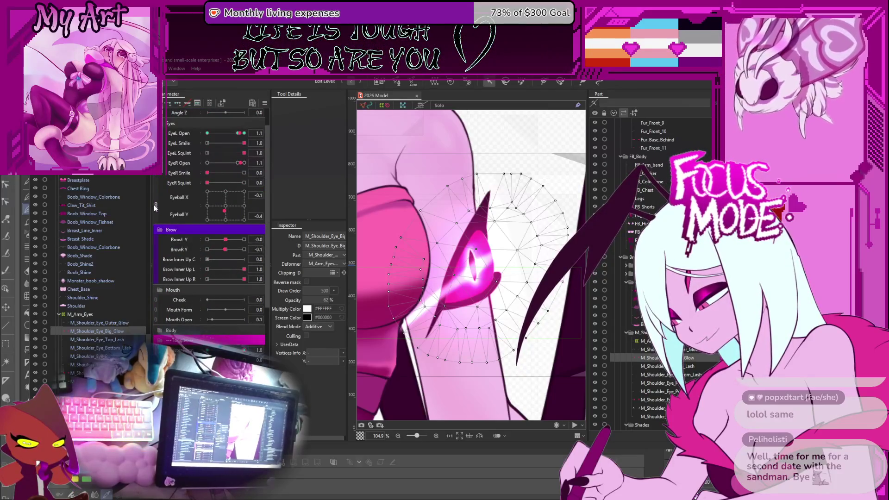
left_click(155, 206)
left_click_drag(221, 193, 226, 194)
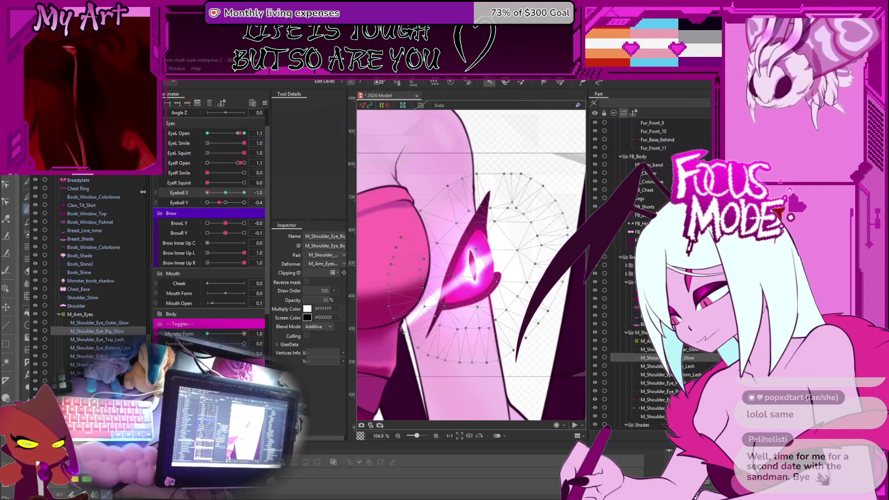
Step: Test the Eyeball X slider, moving it from fully left back toward centre
scroll(52, 315, "up", 10)
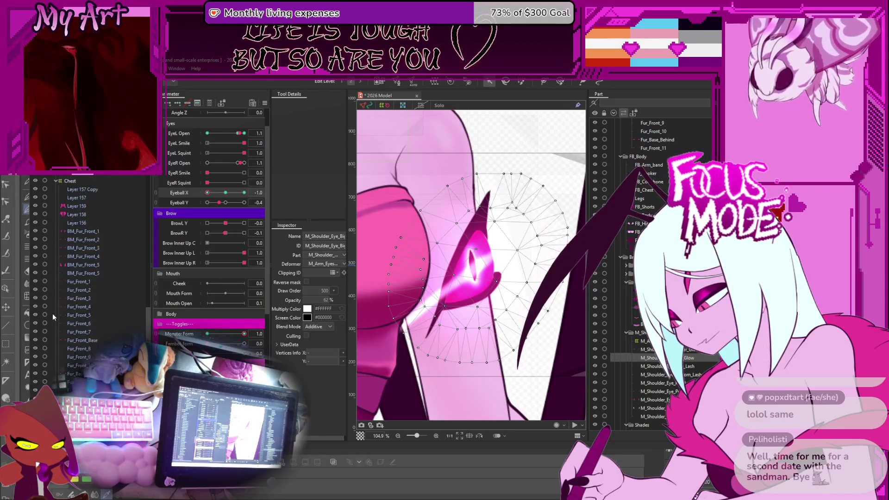
scroll(131, 296, "down", 5)
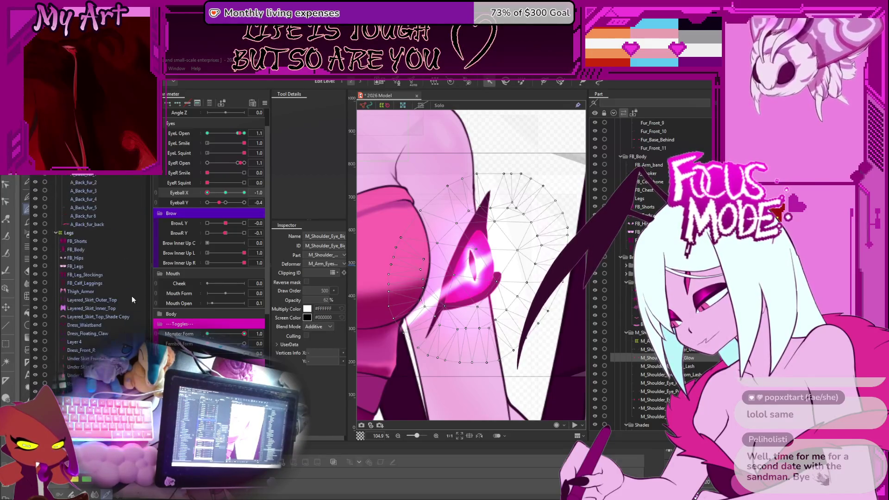
scroll(117, 303, "up", 4)
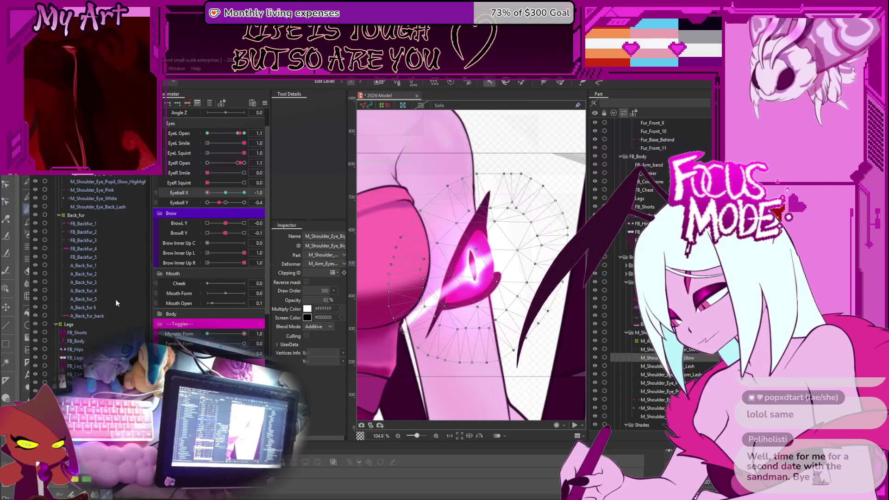
scroll(116, 303, "down", 8)
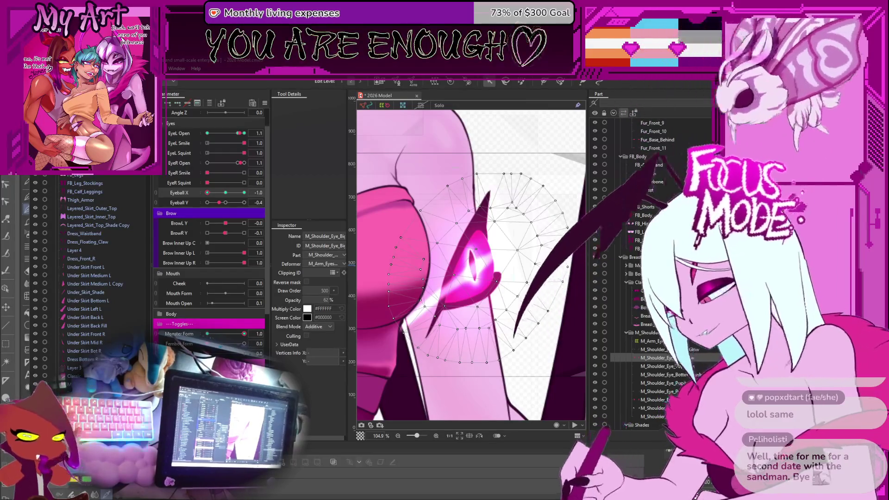
left_click(224, 193)
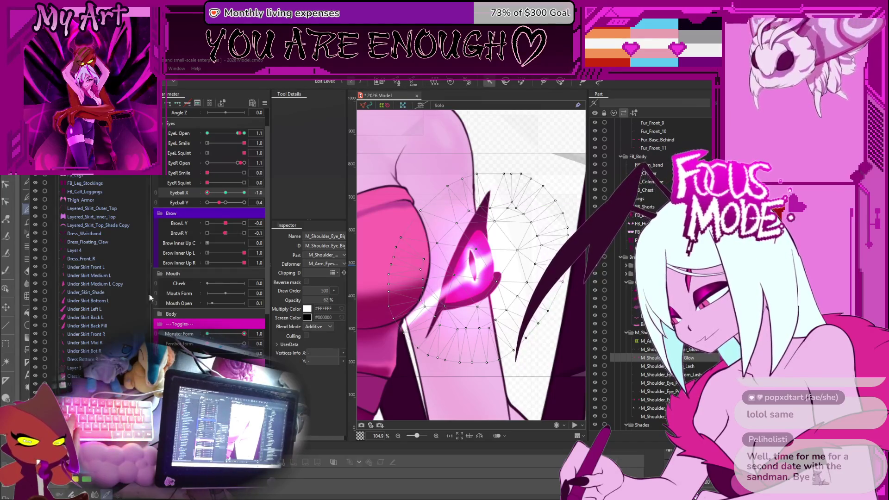
scroll(99, 339, "up", 2)
scroll(98, 339, "up", 5)
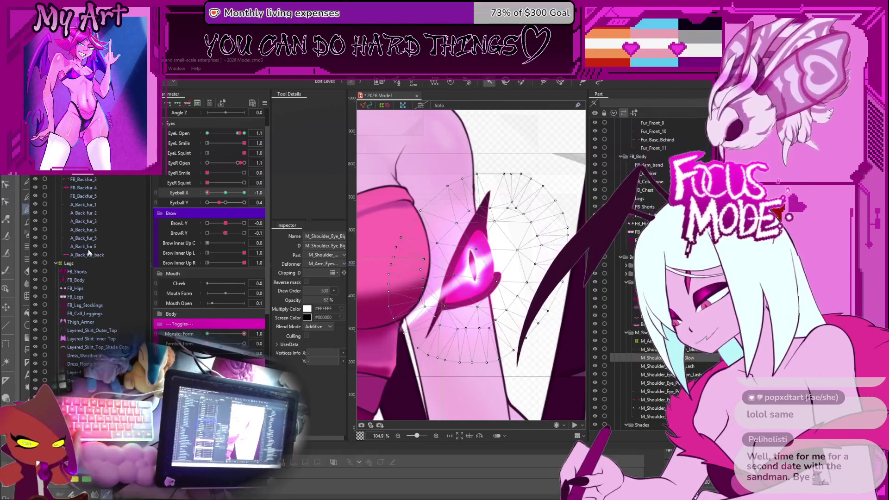
scroll(74, 324, "up", 3)
scroll(73, 325, "up", 2)
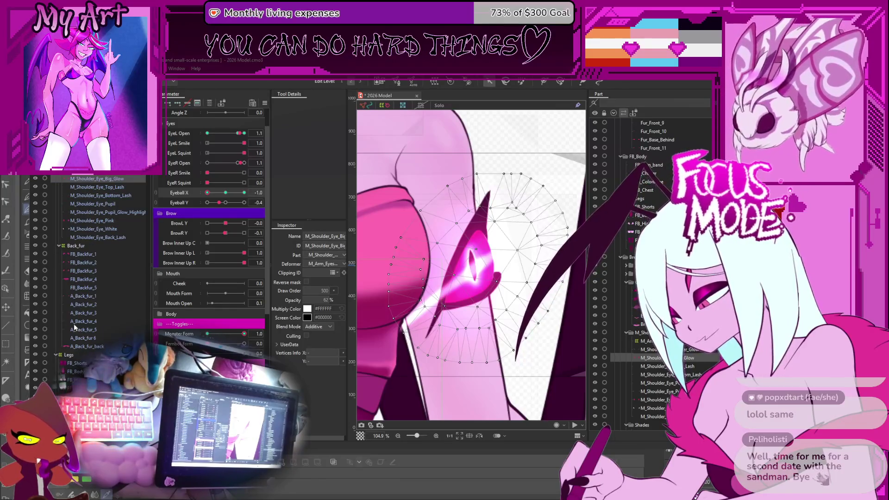
left_click(109, 187)
Step: Select M_Shoulder_Eye_Pupil, then Ctrl-add M_Shoulder_Eye_Pupil_Glow_Highlight to the selection
left_click(110, 204)
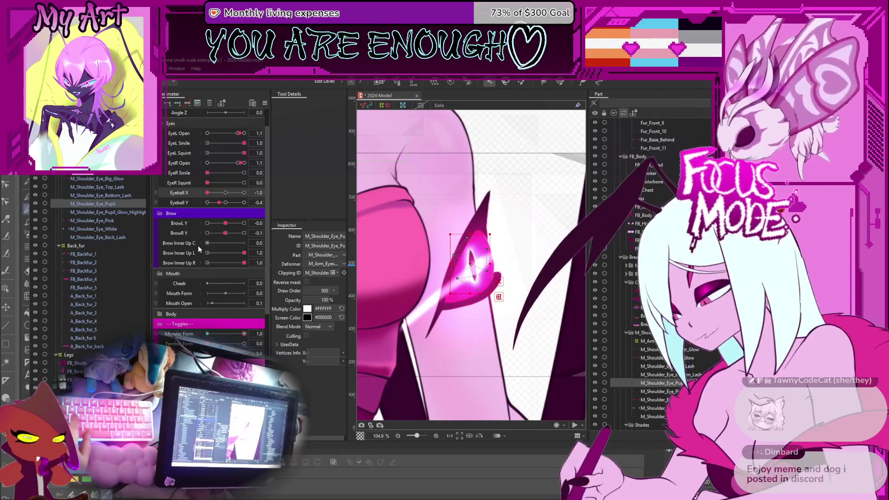
left_click(137, 213, "ctrl")
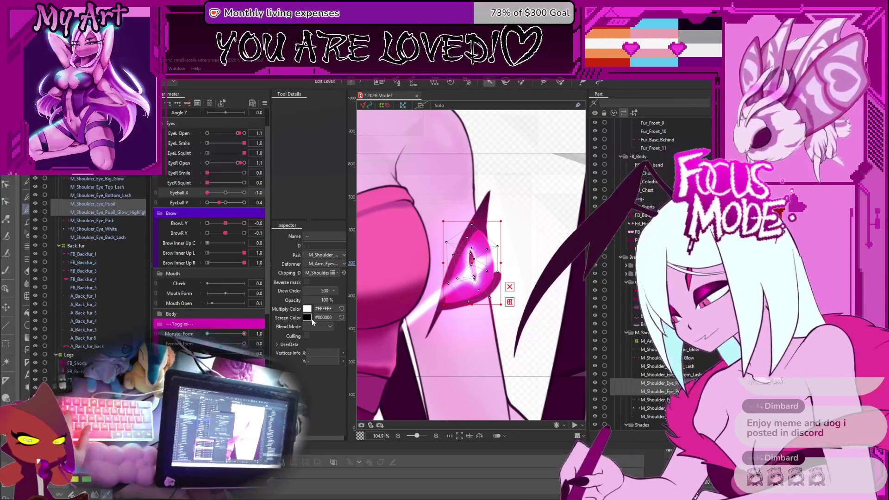
Step: Confirm the 5×5 Shoulder_Iris_L warp deformer around the pupil and glow highlight meshes
key("Return")
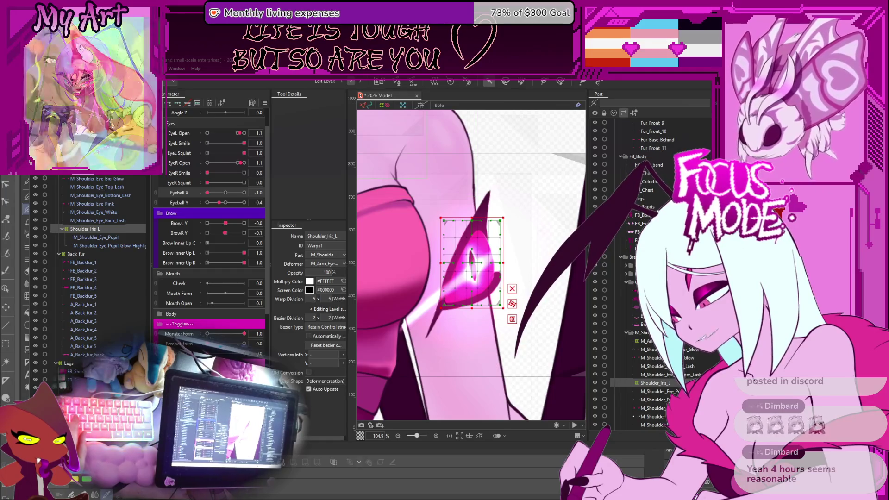
Step: Shift the Shoulder_Iris_L warp left at Eyeball X -1 and right at 1, then test the slider
left_click_drag(486, 264, 475, 265)
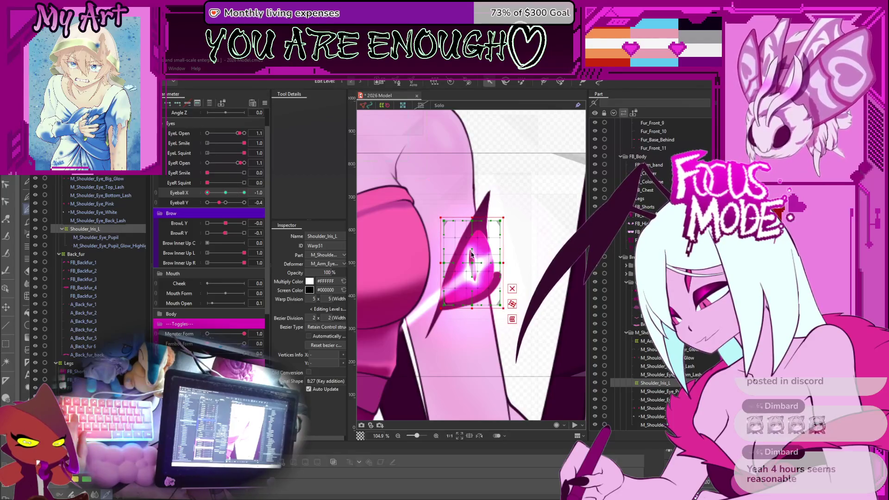
left_click_drag(475, 259, 455, 266)
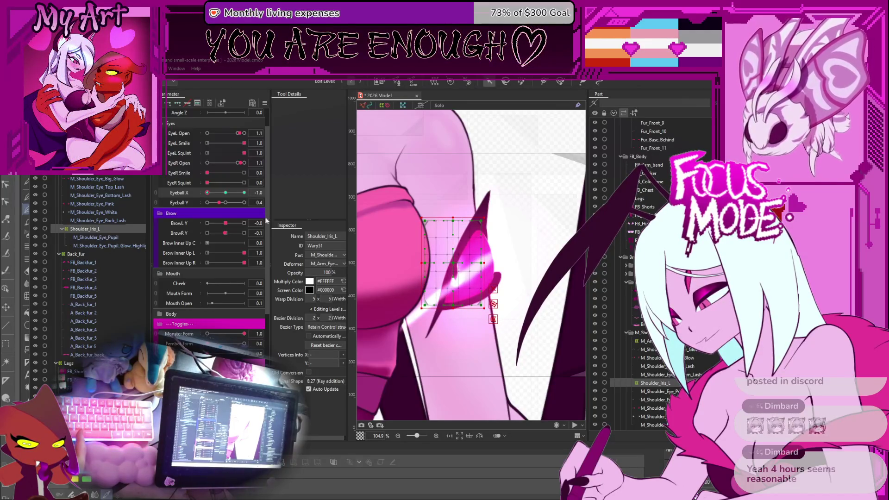
left_click_drag(218, 195, 248, 200)
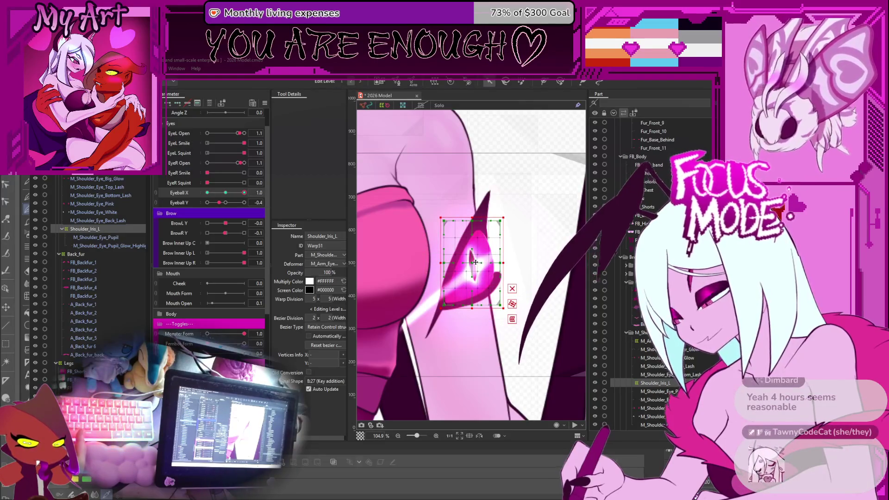
left_click_drag(475, 262, 498, 262)
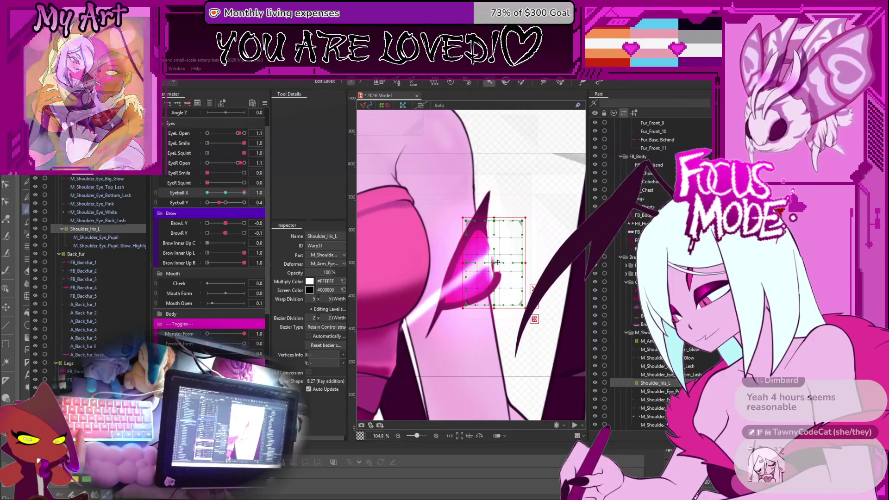
left_click_drag(526, 263, 506, 263)
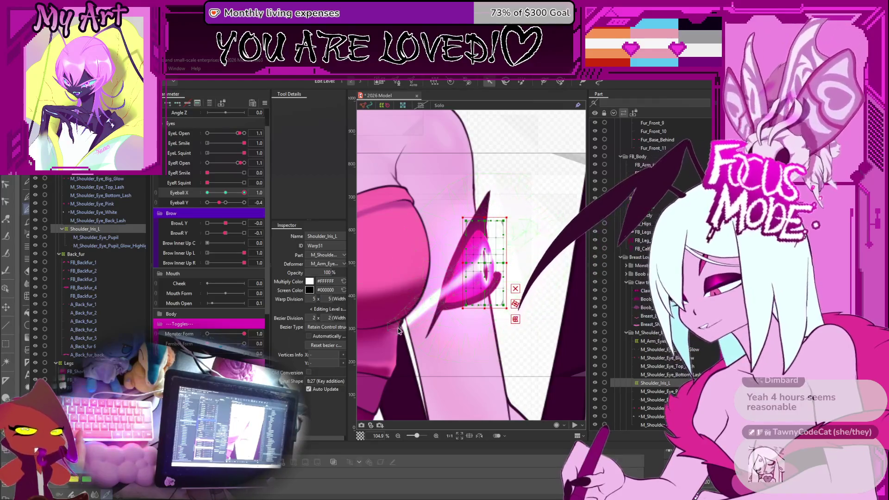
key("ctrl+z")
key("ctrl+z")
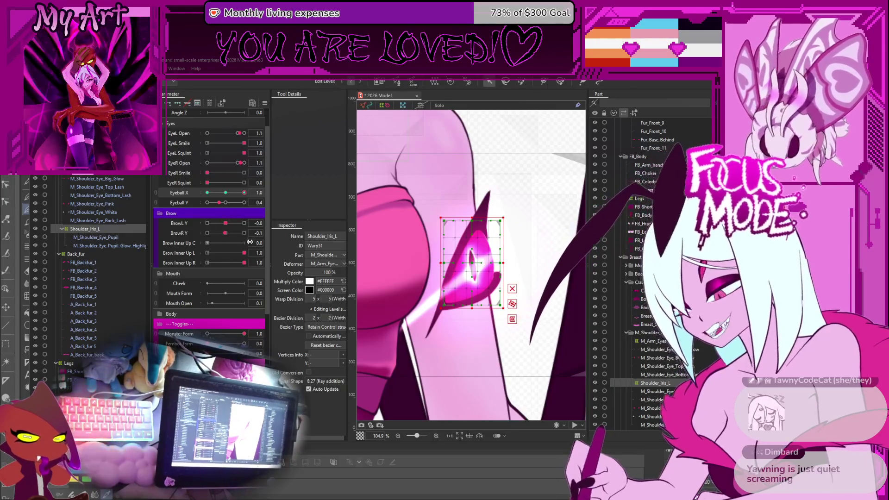
left_click_drag(244, 193, 227, 195)
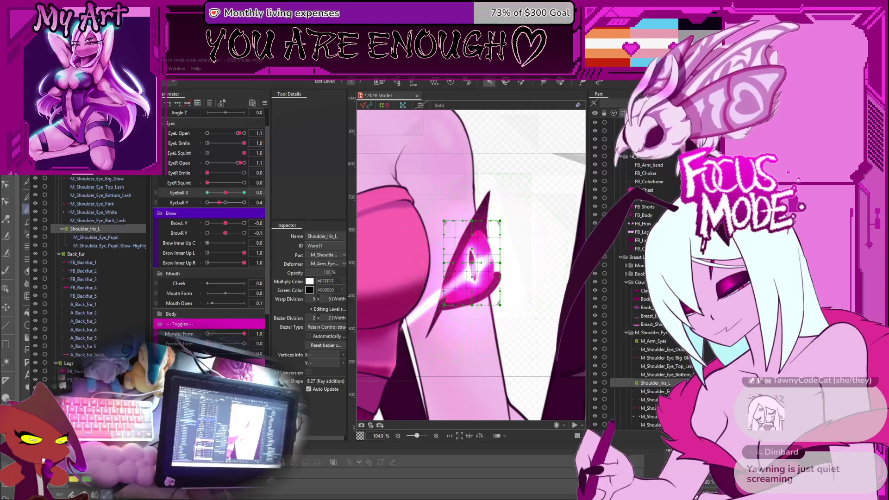
Step: Compress the iris warp from its left side at Eyeball X 1.0 to foreshorten it rightward
scroll(518, 299, "down", 5)
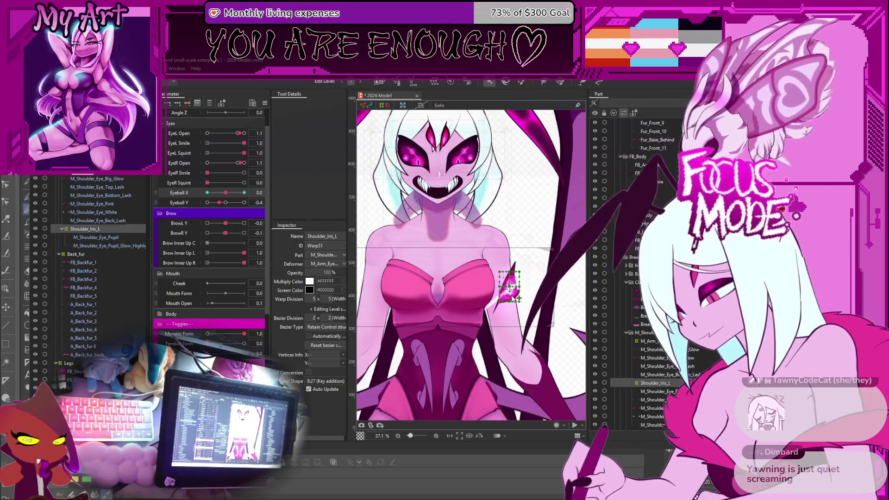
scroll(519, 299, "up", 5)
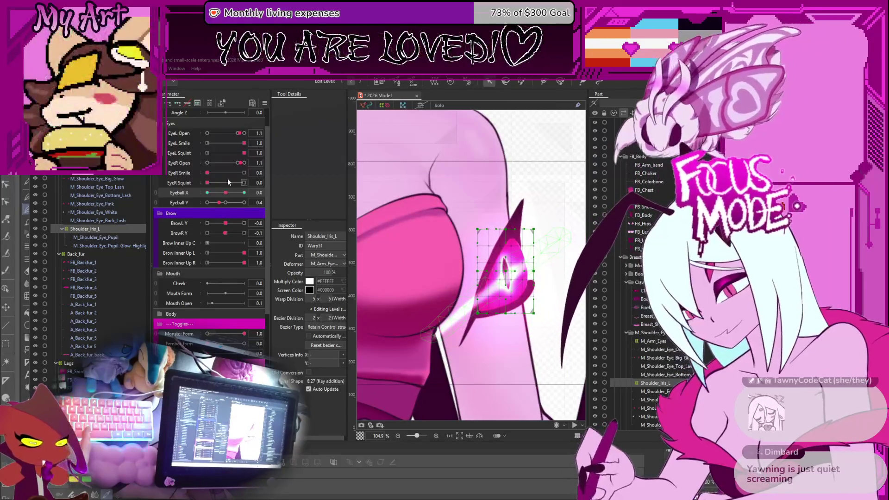
left_click_drag(225, 192, 250, 207)
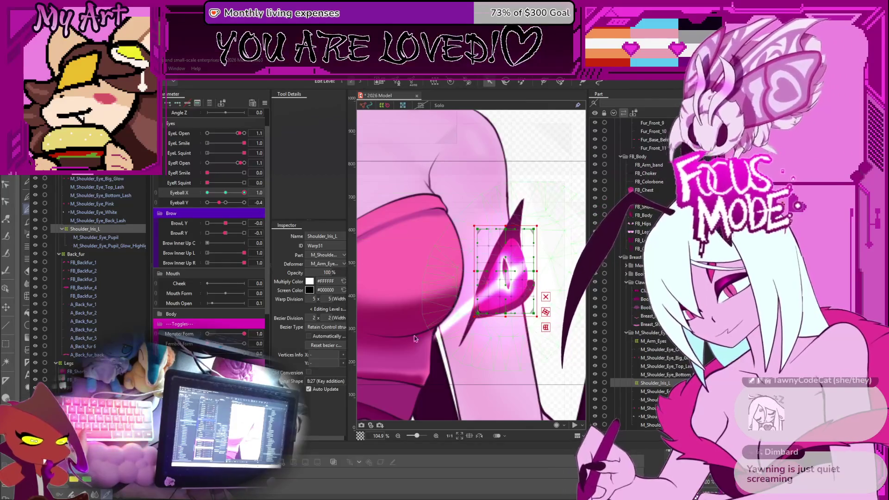
left_click_drag(472, 271, 504, 272)
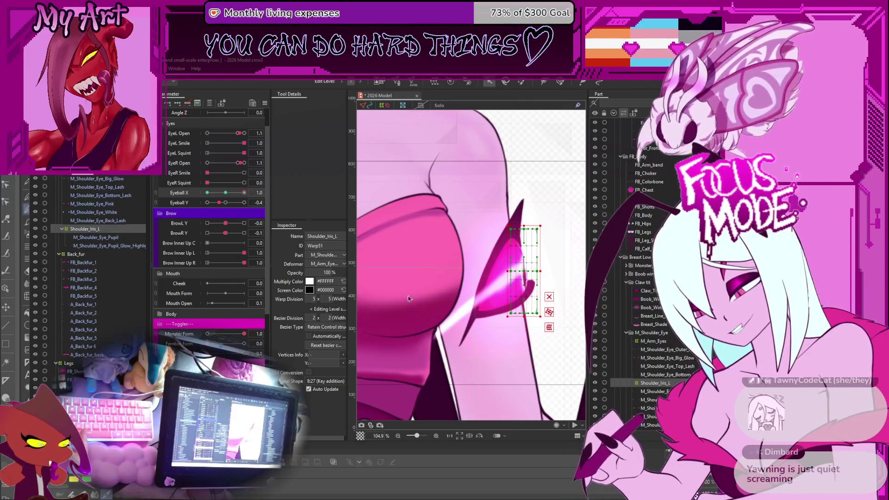
left_click(561, 82)
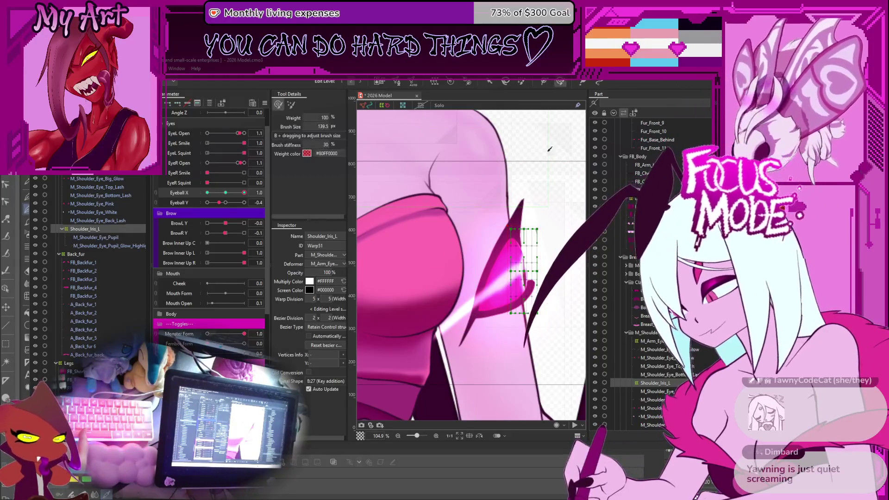
Step: Paint weight onto the iris warp's top vertices and preview Eyeball X at -1.0 and -0.2
mouse_move(546, 207)
left_mouse_down()
mouse_move(532, 200)
mouse_move(528, 211)
mouse_move(530, 287)
mouse_move(542, 327)
left_mouse_up()
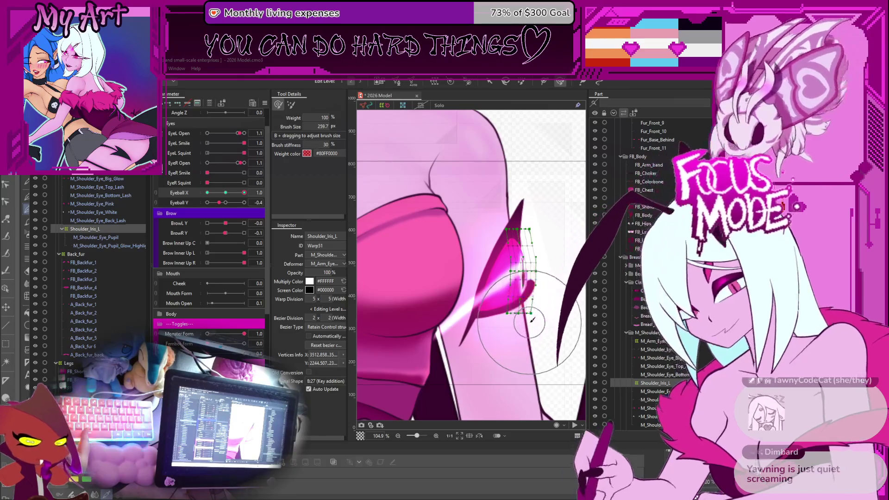
mouse_move(234, 192)
left_mouse_down()
mouse_move(188, 187)
mouse_move(244, 193)
mouse_move(226, 193)
mouse_move(225, 202)
left_mouse_up()
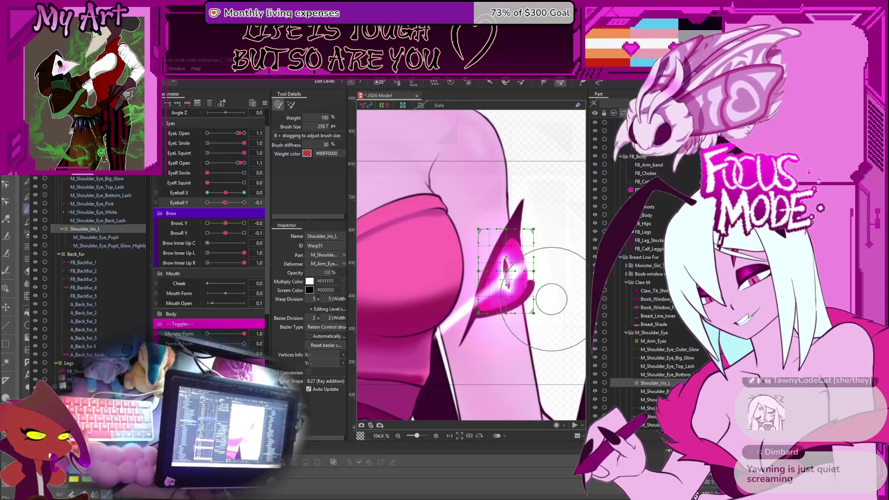
left_click_drag(225, 193, 225, 194)
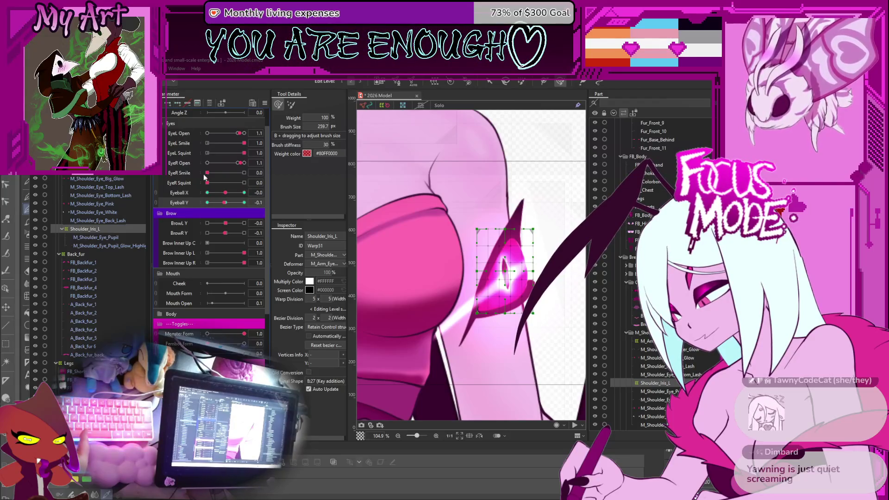
Step: Raise the iris warp about 60 px at Eyeball Y 1.0 and brush its top-right cells
left_click(244, 202)
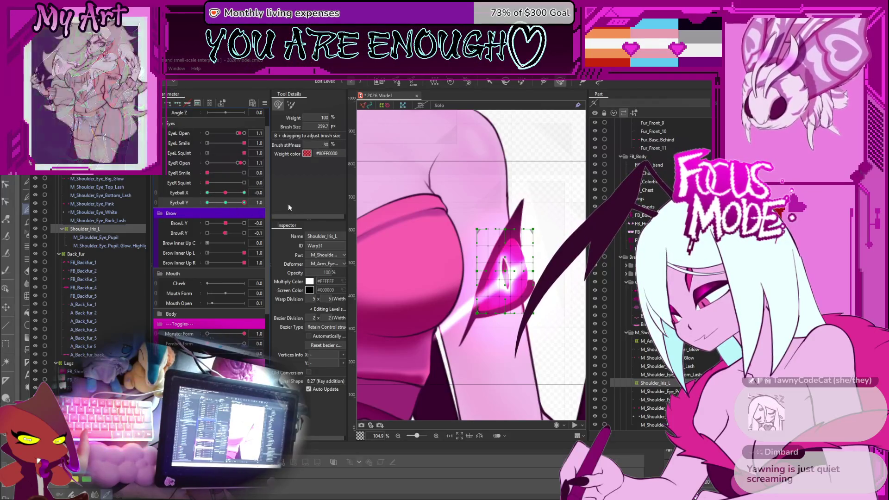
key("v")
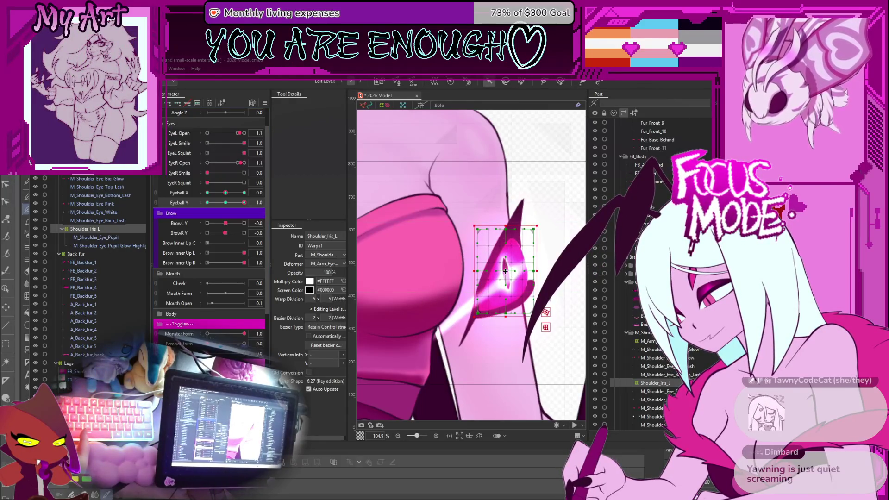
left_click_drag(505, 271, 508, 239)
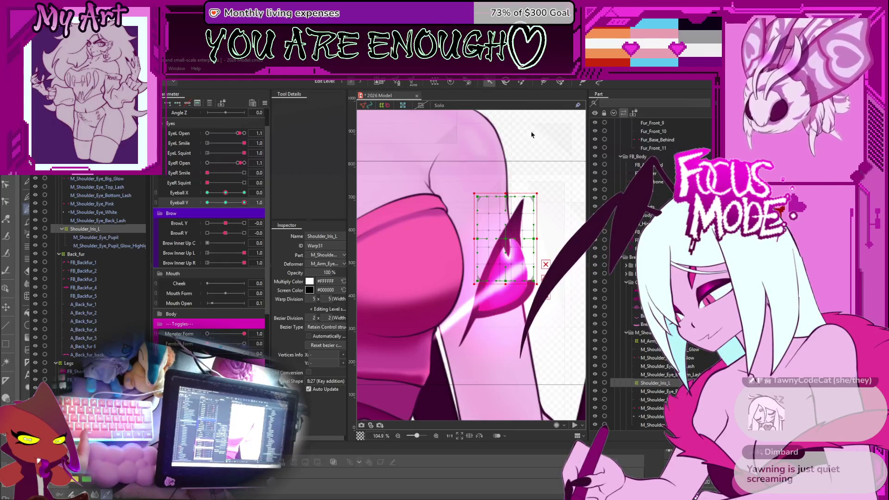
key("b")
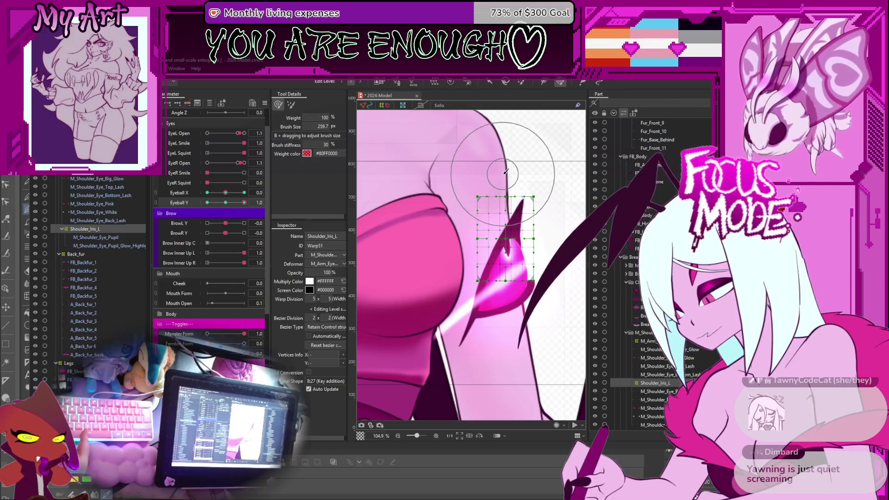
mouse_move(536, 159)
left_mouse_down()
mouse_move(541, 194)
mouse_move(473, 185)
mouse_move(463, 200)
left_mouse_up()
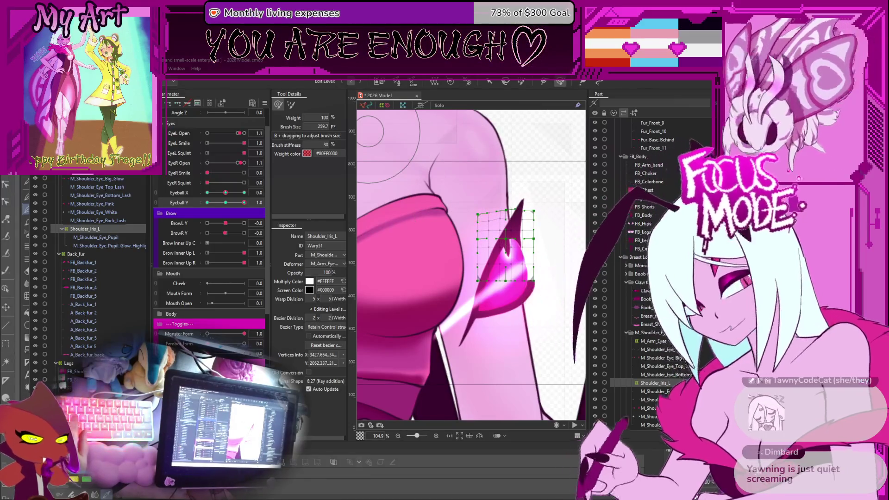
key("v")
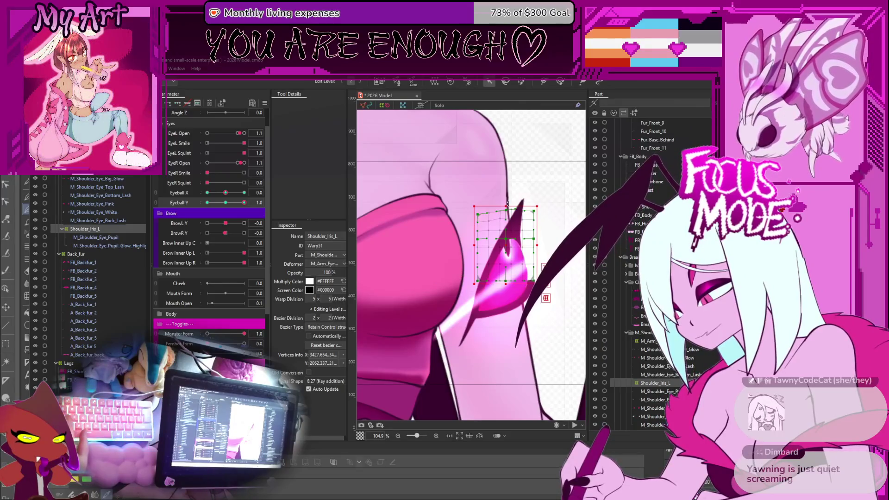
key("ctrl+z")
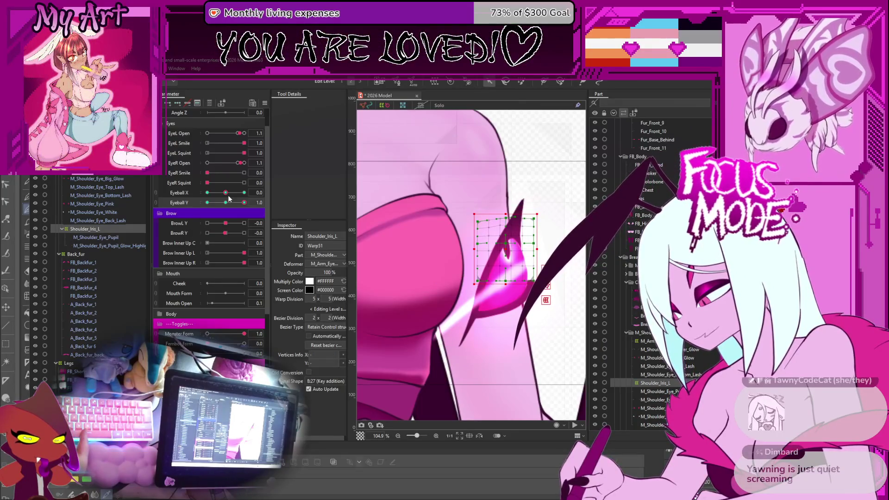
Step: Move the iris warp lower for looking down, then check it at Eyeball Y 0.1
left_click_drag(241, 204, 105, 224)
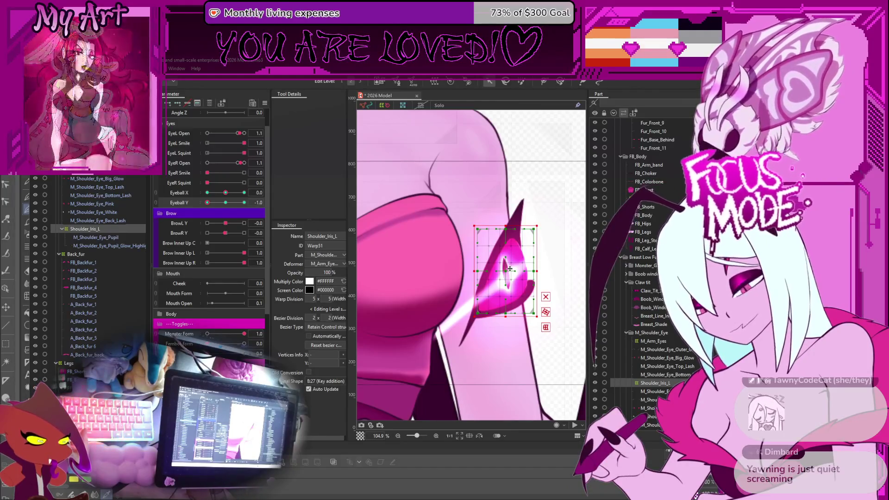
left_click_drag(510, 274, 510, 283)
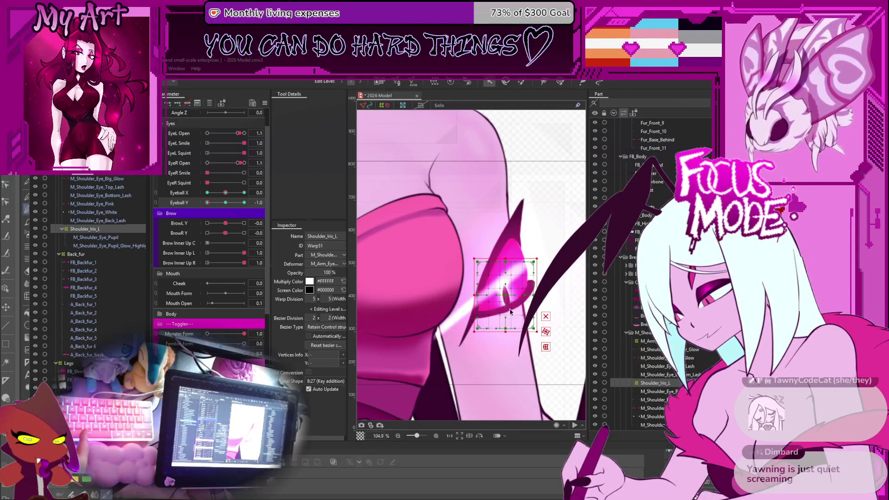
left_click_drag(507, 297, 507, 300)
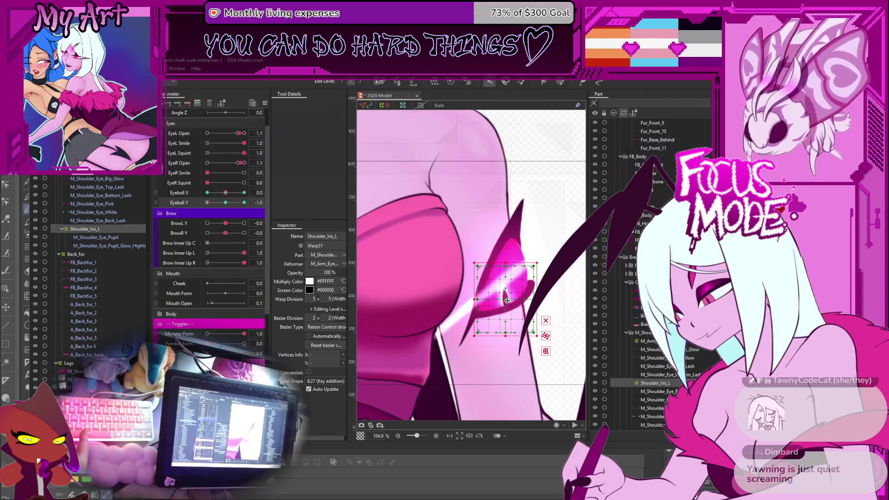
mouse_move(215, 201)
left_mouse_down()
mouse_move(238, 211)
mouse_move(226, 212)
left_mouse_up()
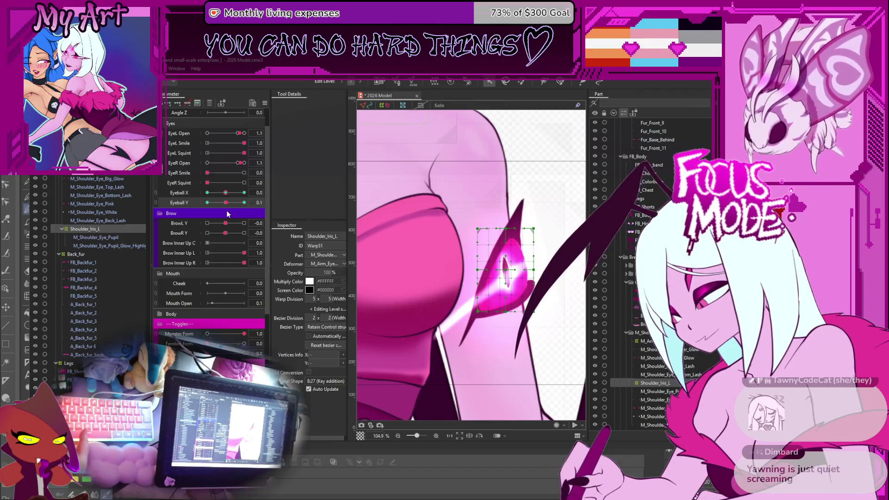
left_click(156, 198)
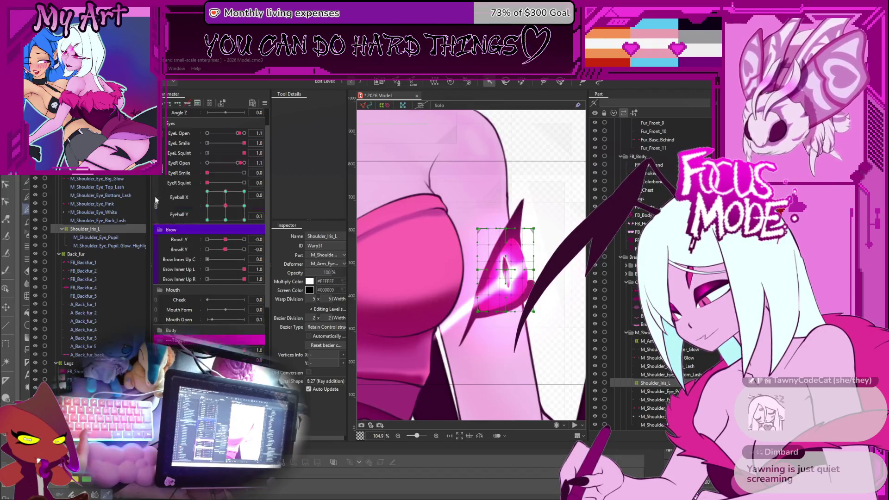
Step: Drop the iris warp about 60 px at the pad's bottom-left (-1,-1) corner, then recentre the pad to test
mouse_move(225, 206)
left_mouse_down()
mouse_move(262, 198)
mouse_move(207, 220)
left_mouse_up()
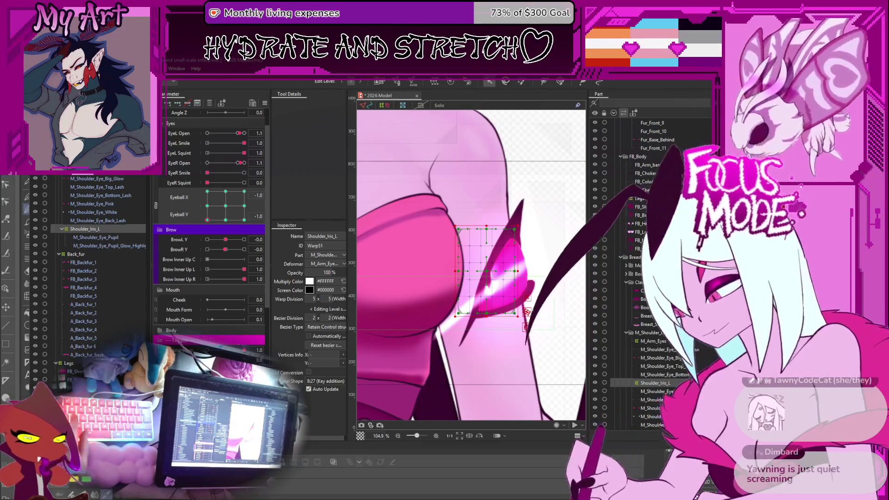
left_click_drag(492, 271, 492, 300)
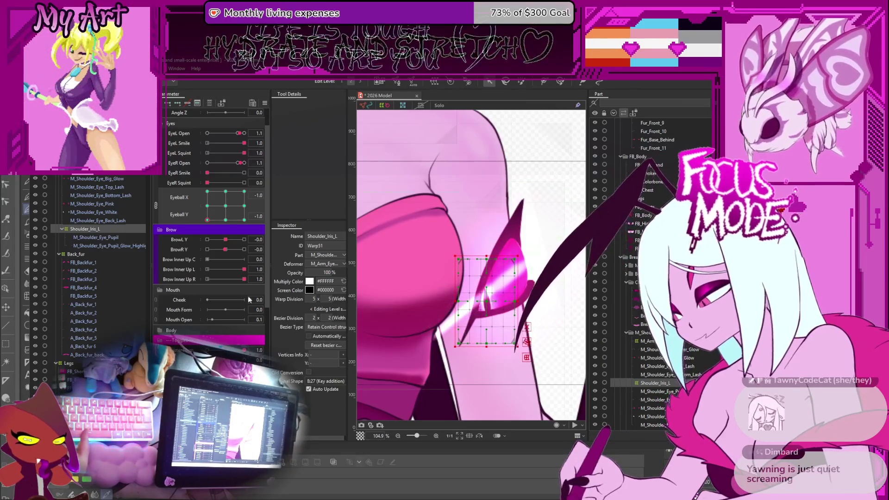
left_click(224, 221)
left_click_drag(225, 224, 233, 229)
left_click(207, 220)
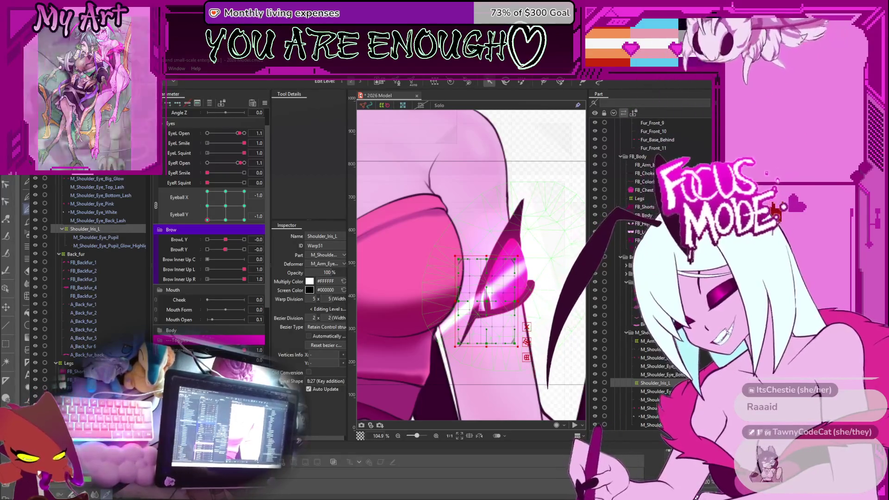
left_click_drag(207, 219, 227, 210)
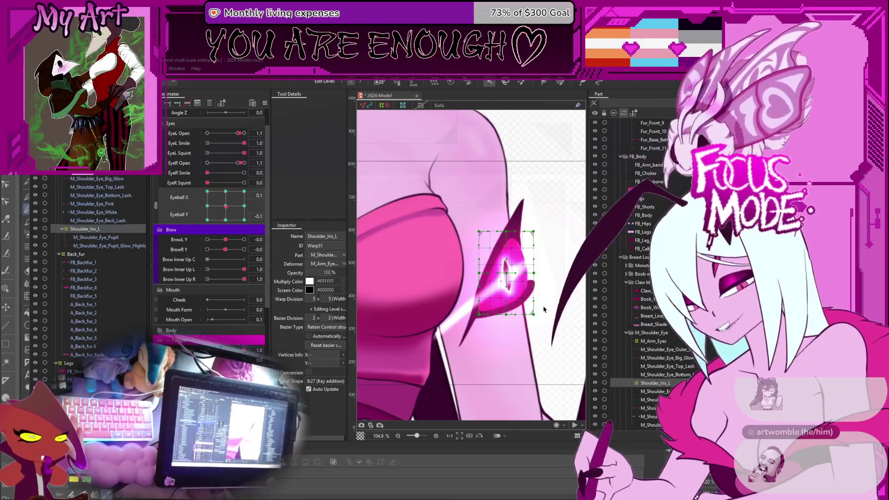
scroll(469, 295, "down", 5)
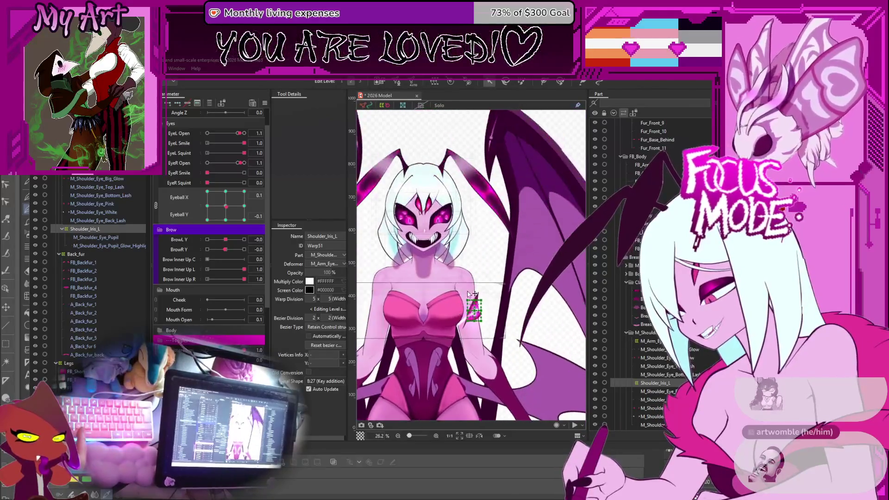
mouse_move(465, 343)
left_mouse_down()
mouse_move(516, 318)
mouse_move(497, 316)
left_mouse_up()
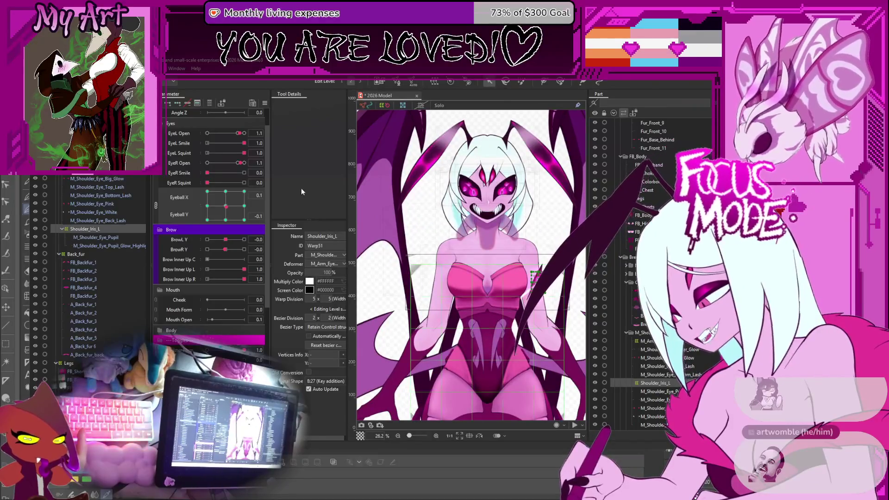
mouse_move(248, 197)
left_mouse_down()
mouse_move(229, 234)
mouse_move(230, 209)
left_mouse_up()
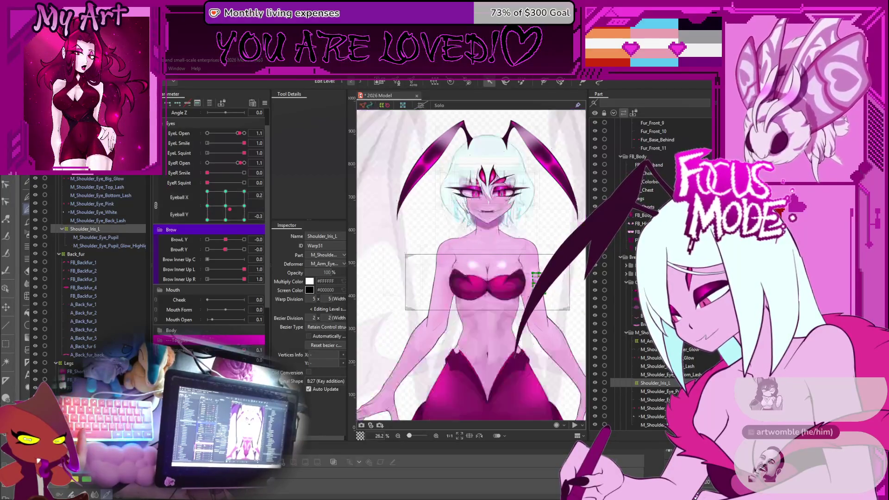
scroll(477, 207, "up", 2)
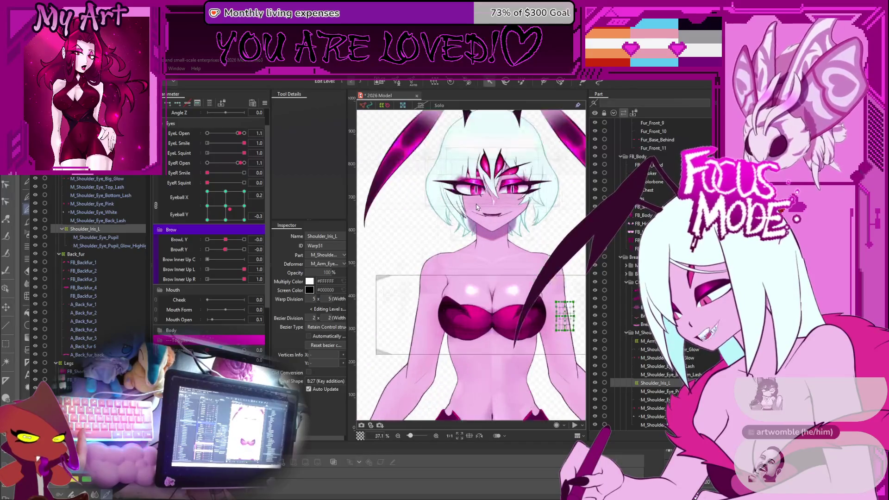
left_click(227, 212)
mouse_move(212, 216)
left_mouse_down()
mouse_move(216, 194)
mouse_move(217, 203)
left_mouse_up()
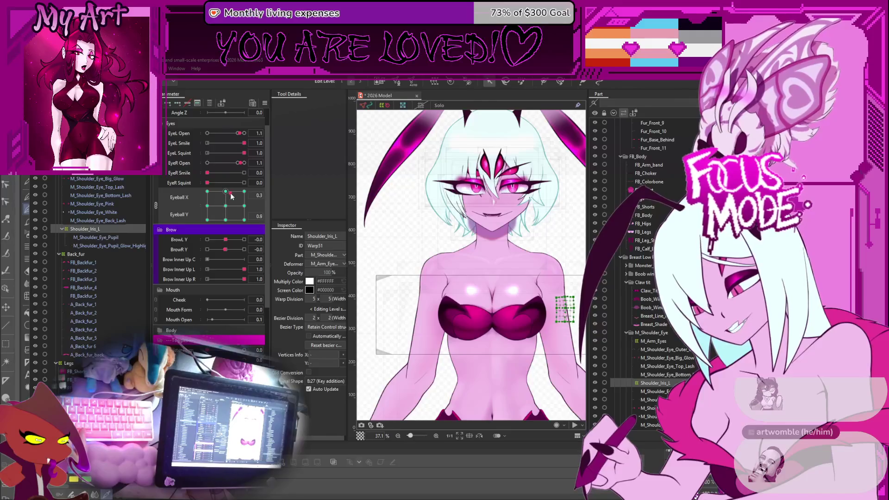
left_click(224, 211)
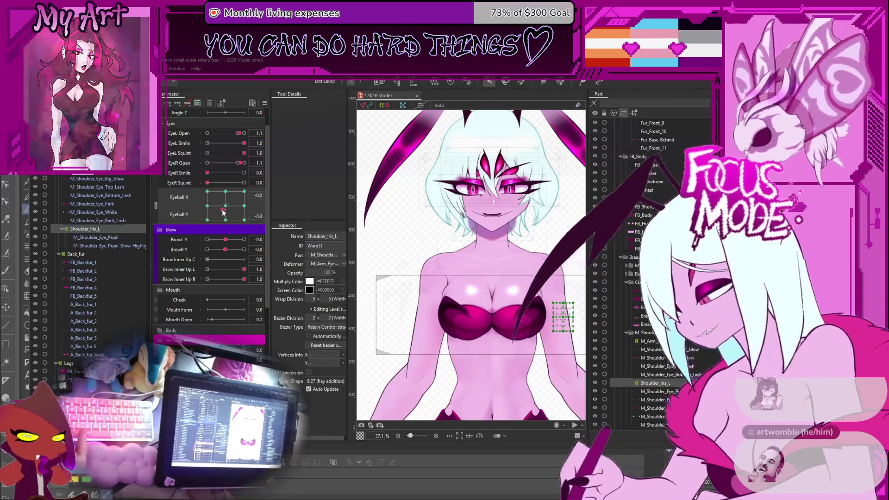
scroll(522, 171, "up", 2)
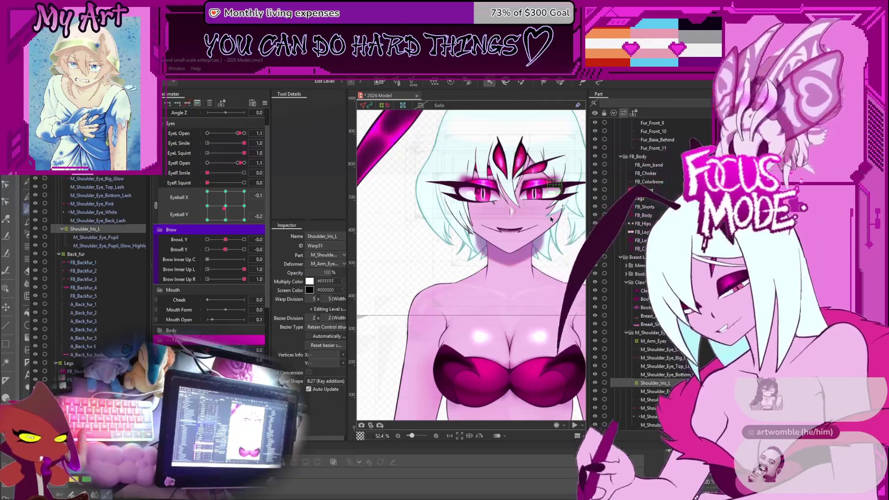